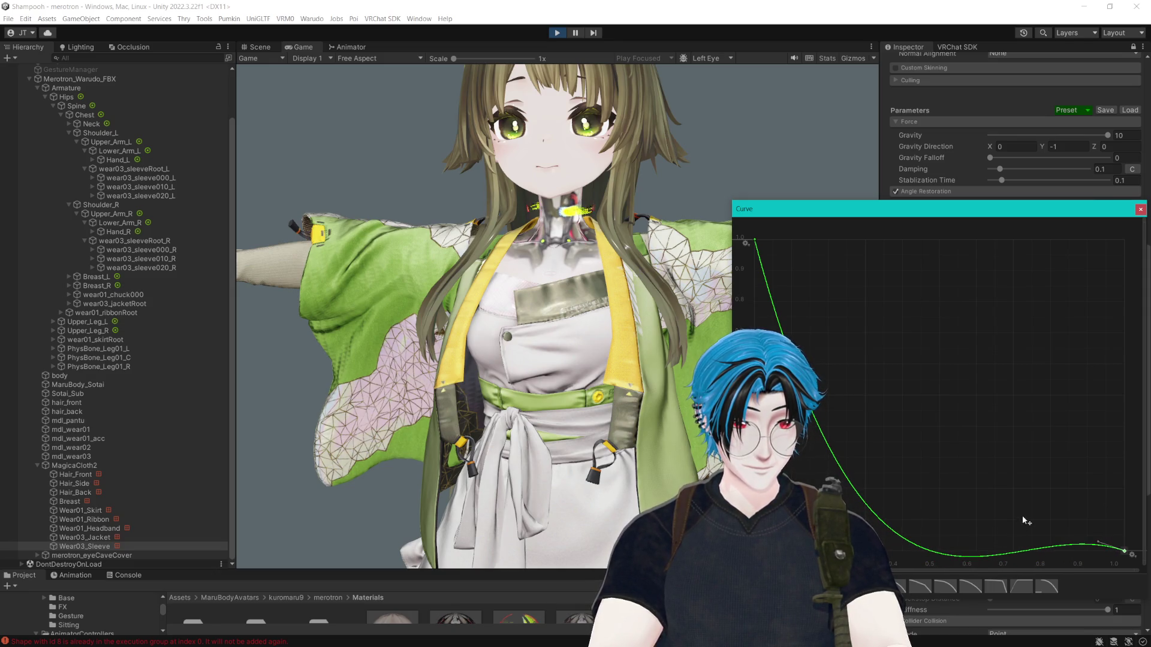
- Make both stiffness curve keys' tangents linear, then set the key near 0.5 to bend smoothly
mouse_move(1129, 531)
mouse_down()
mouse_move(990, 570)
mouse_move(928, 563)
mouse_up()
right_click(931, 555)
mouse_move(963, 545)
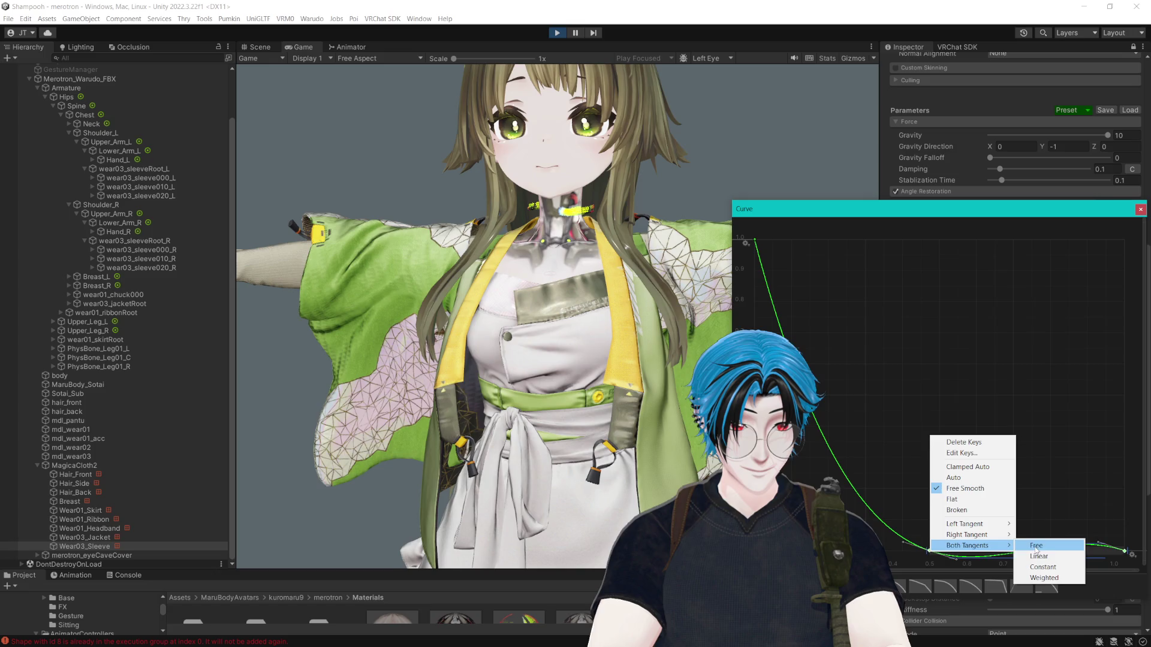
click(1037, 557)
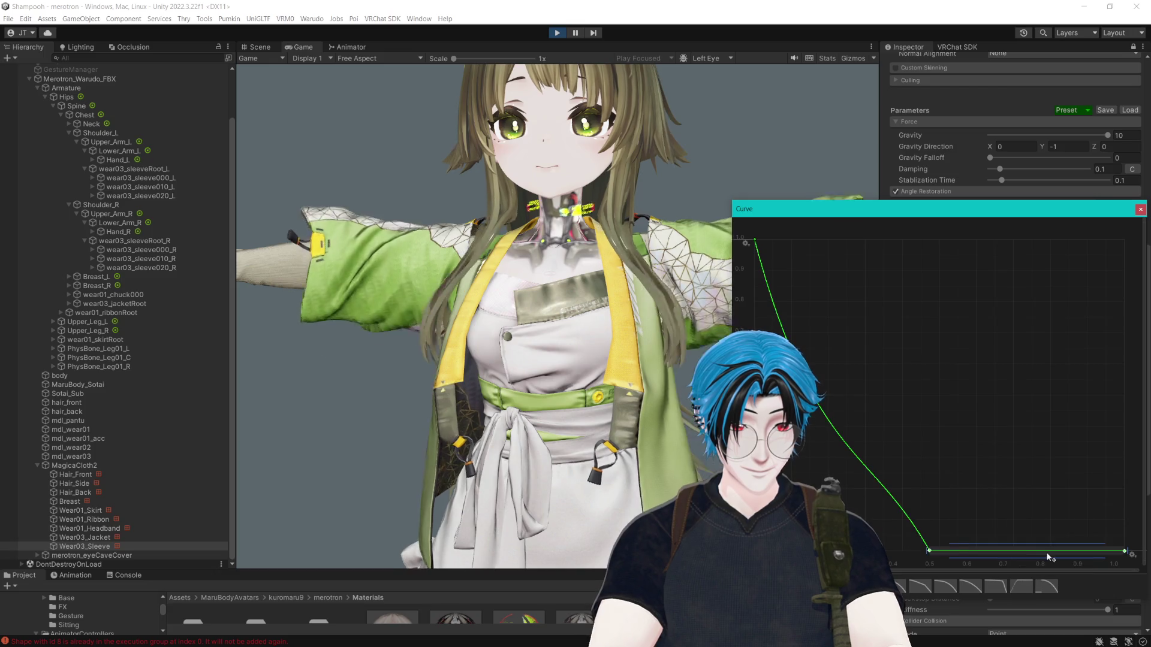
click(929, 552)
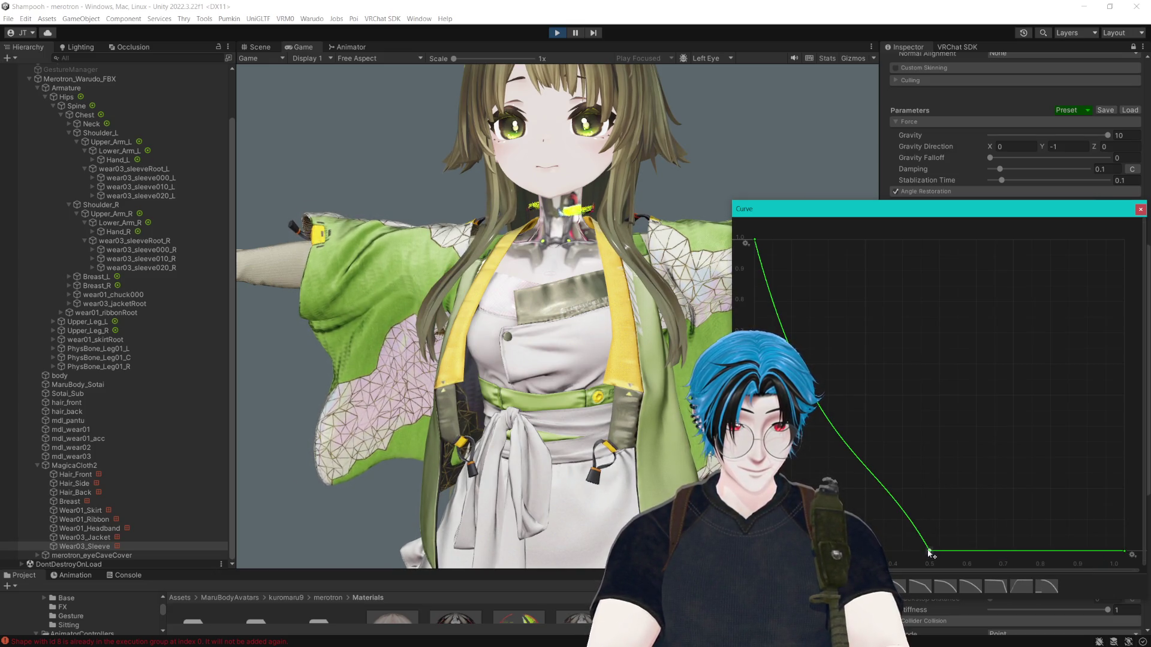
right_click(928, 552)
mouse_move(963, 544)
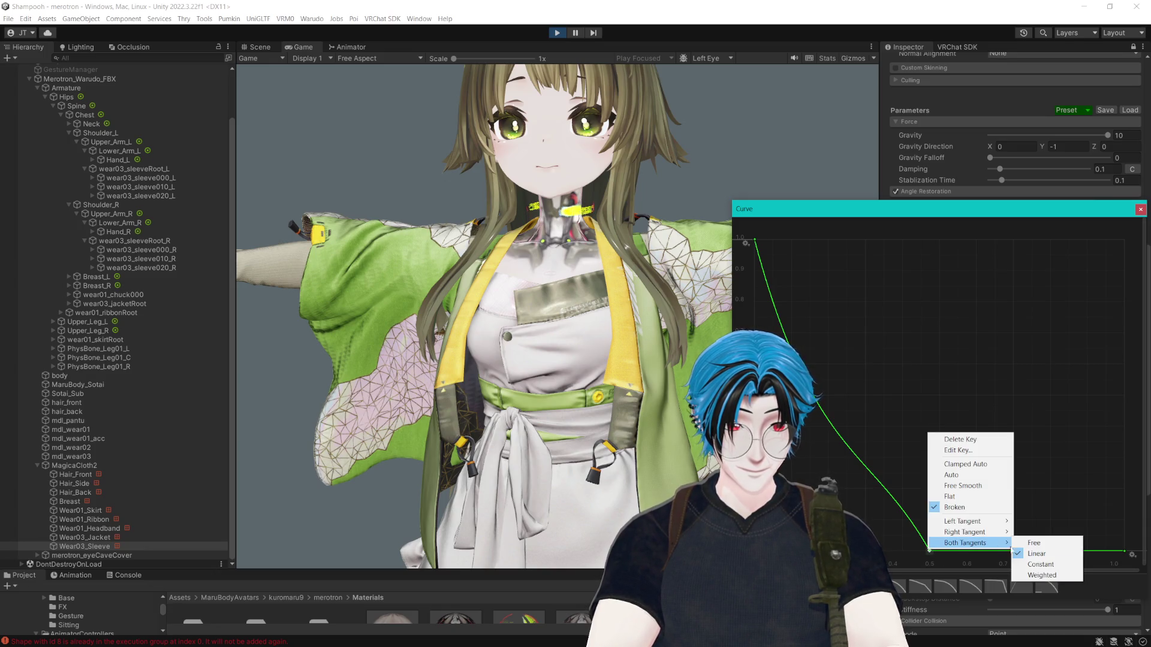
click(1033, 543)
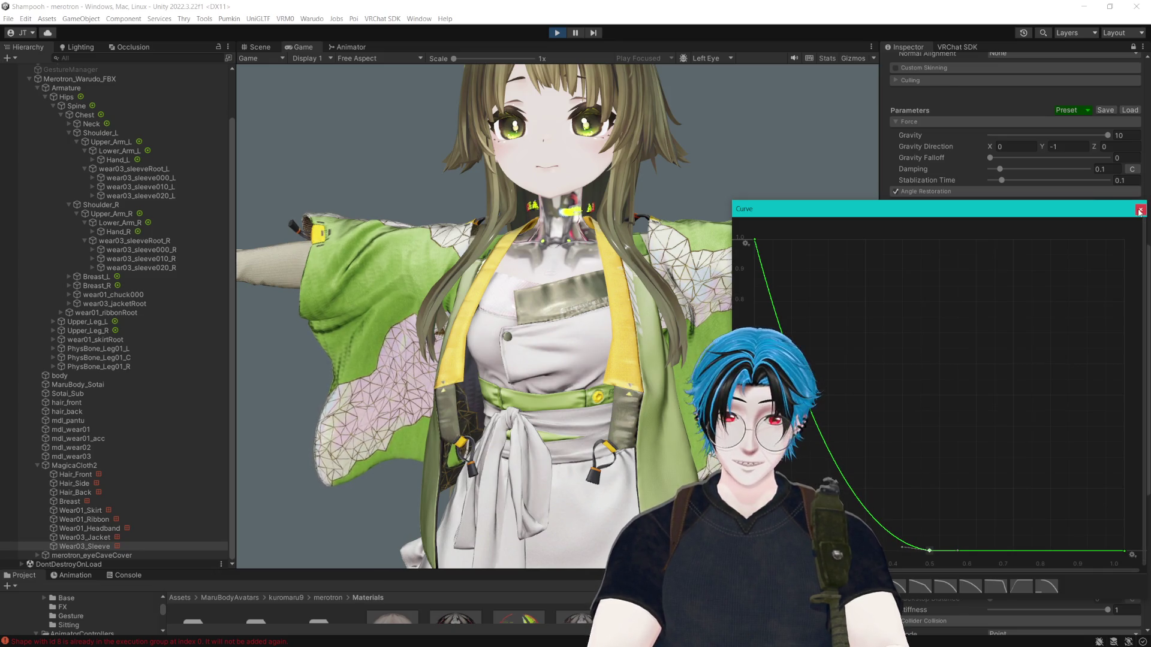
- Drag the low curve key left to steepen the drop, then close and recheck the Stiffness curve
drag(929, 550, 803, 551)
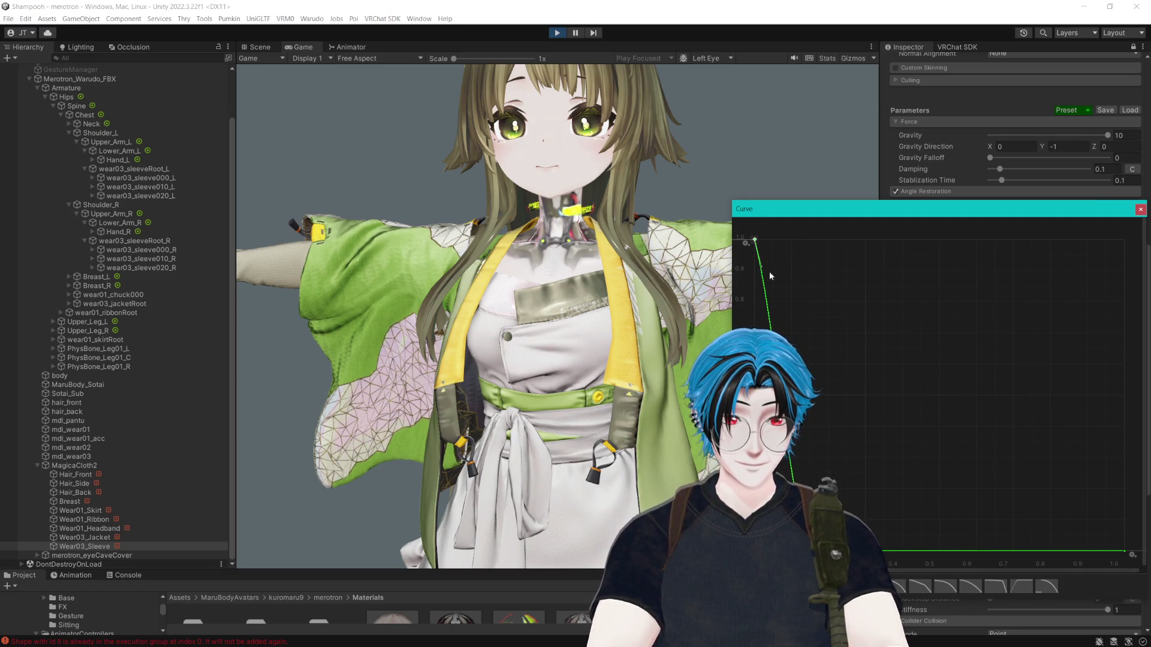
click(1140, 210)
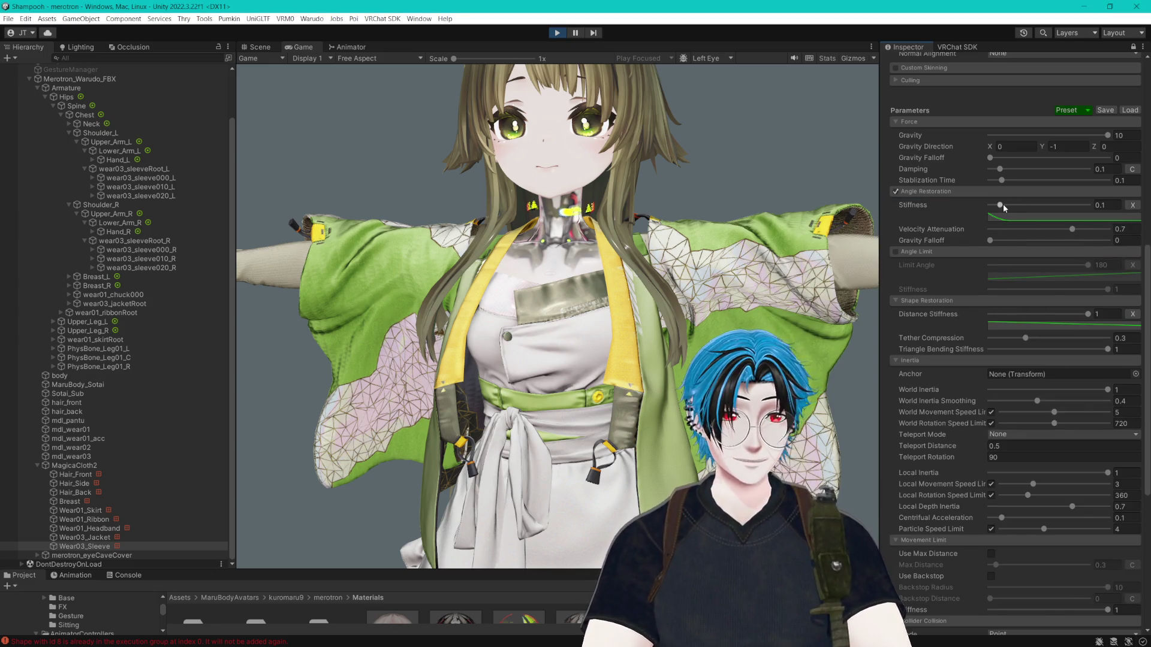
click(1044, 219)
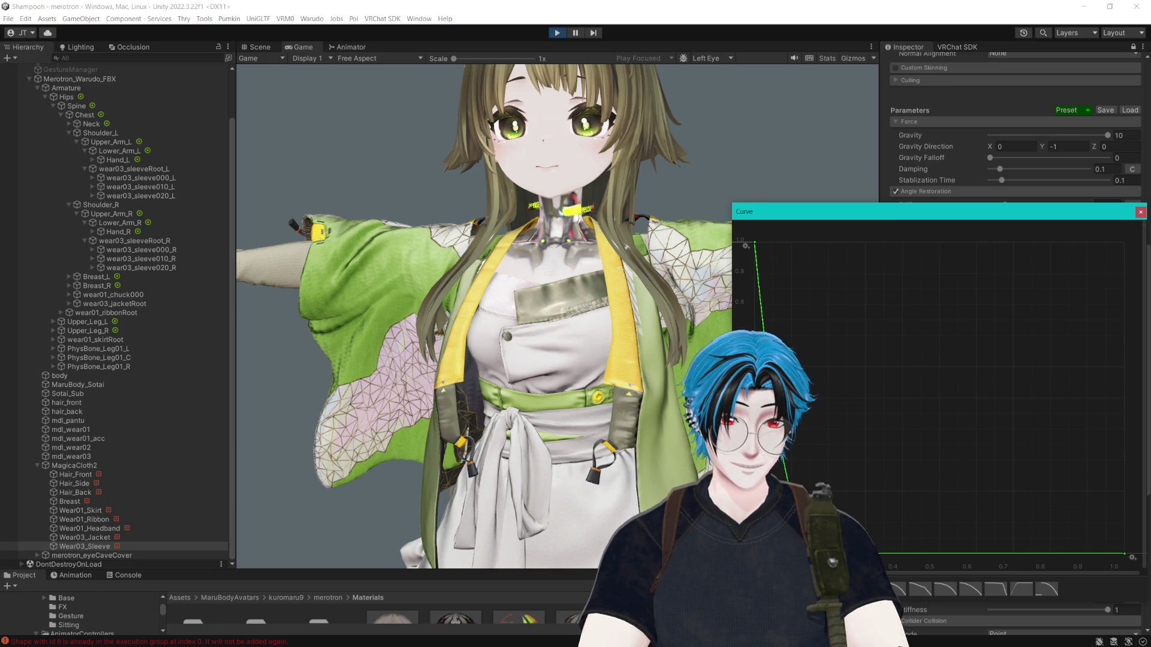
click(1140, 212)
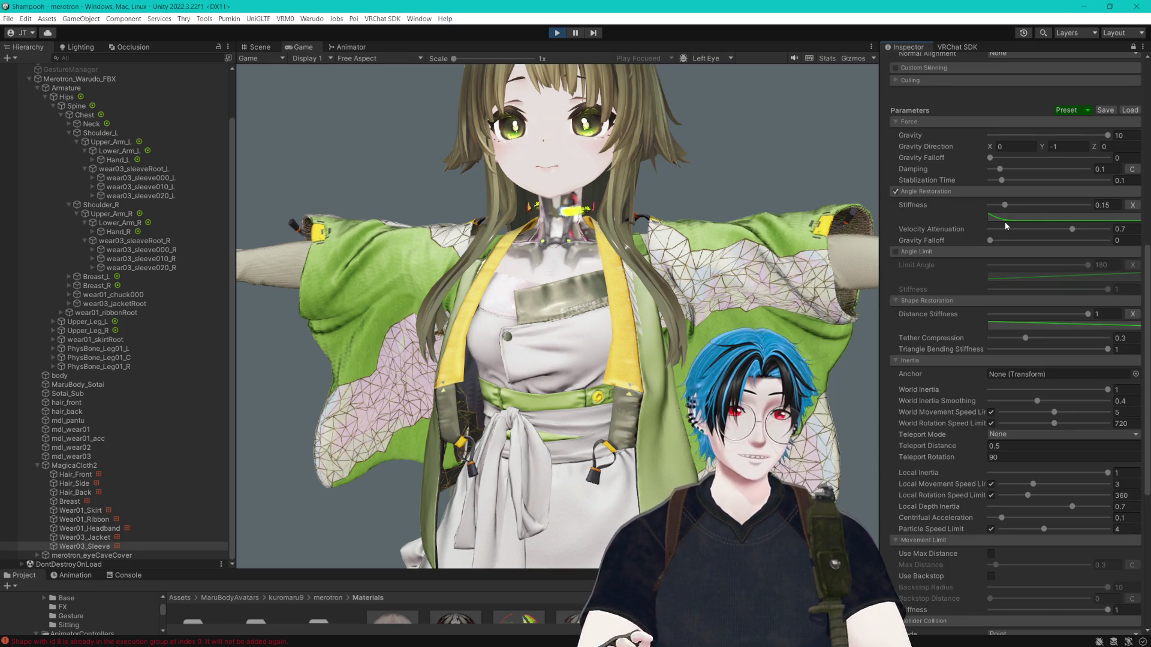
- Toggle Angle Restoration off and on, and try Velocity Attenuation 0 before undoing to 0.7
click(894, 192)
click(894, 192)
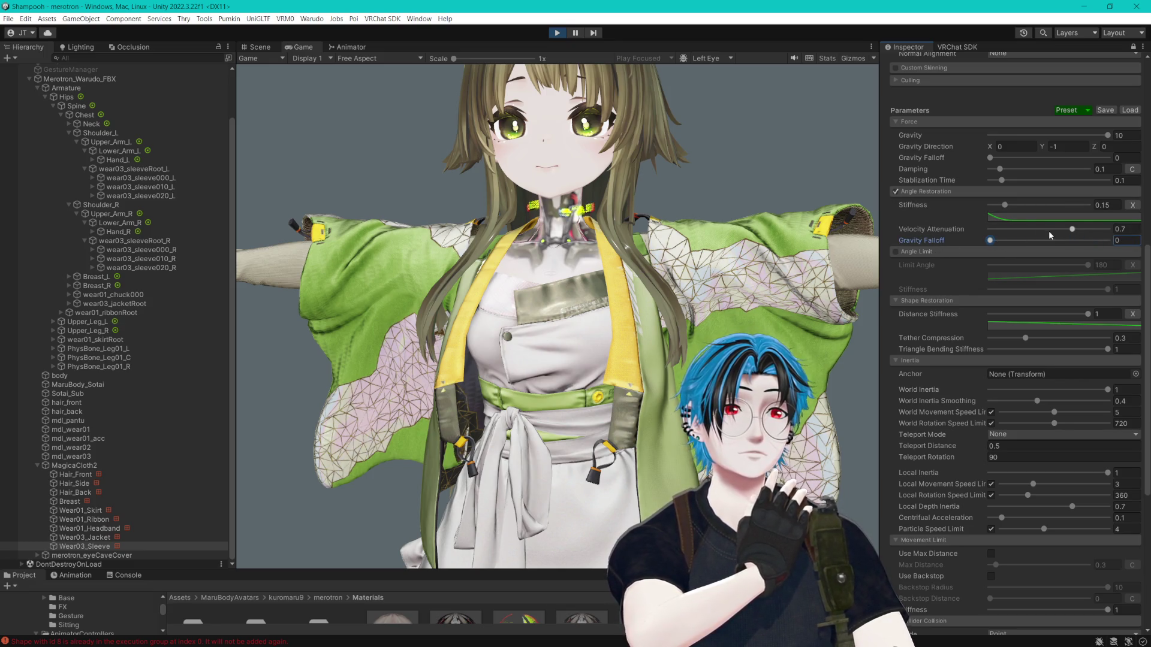
drag(1052, 229, 981, 232)
key(ctrl+z)
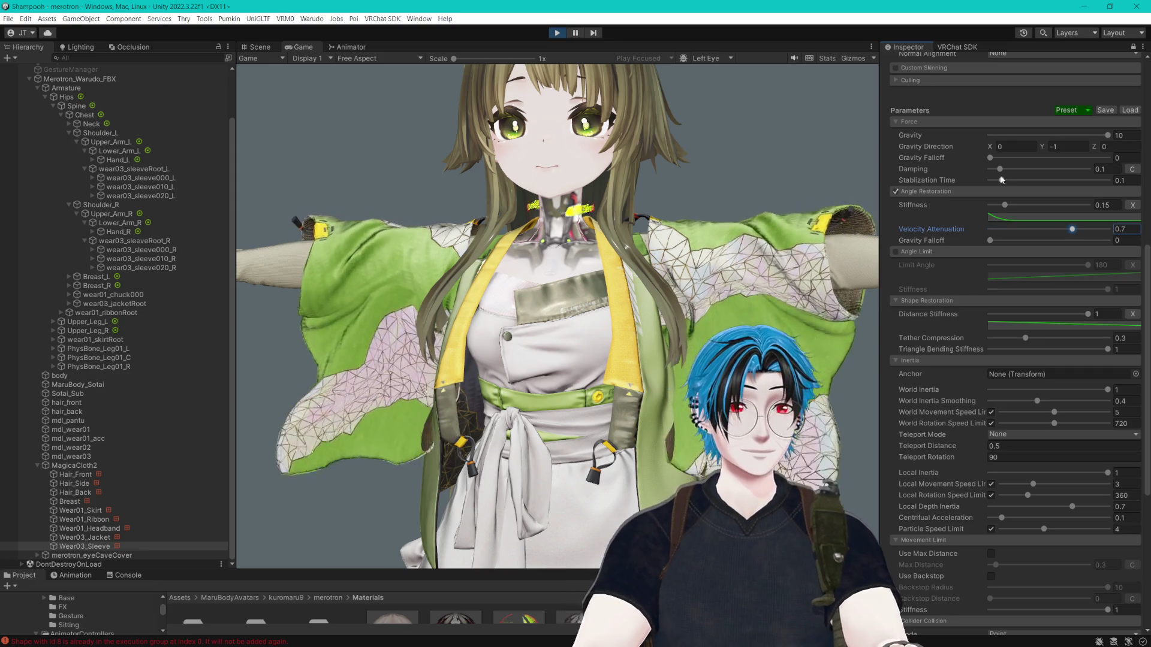
click(967, 165)
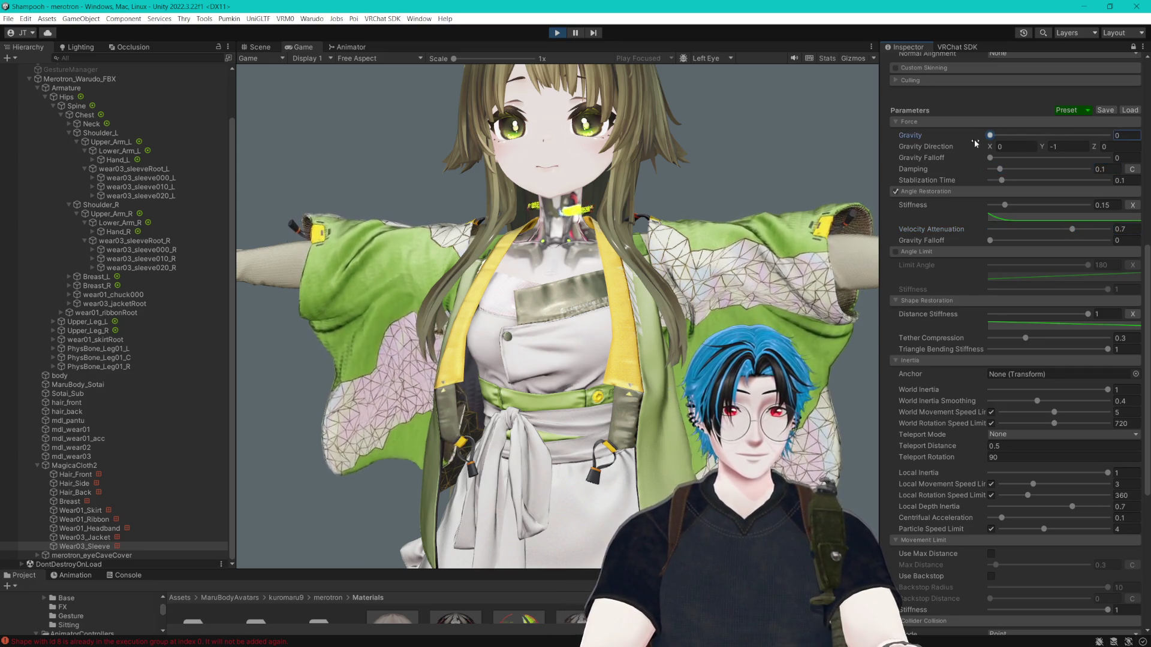
- Try a lower sleeve Gravity, view the sleeve colliders from the side in the Scene view, and restore Gravity to 10
mouse_move(1107, 135)
mouse_down()
mouse_move(950, 160)
mouse_move(1067, 171)
mouse_up()
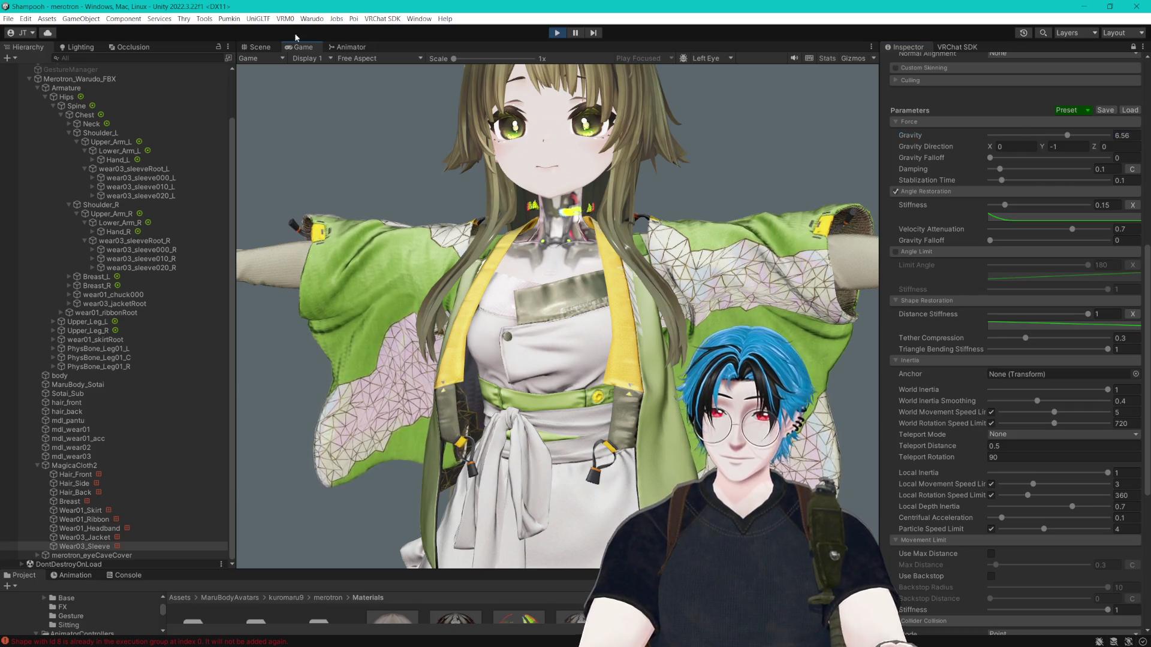
click(260, 47)
mouse_move(506, 182)
mouse_down()
mouse_move(470, 216)
mouse_move(577, 192)
mouse_up()
drag(1067, 136, 1098, 137)
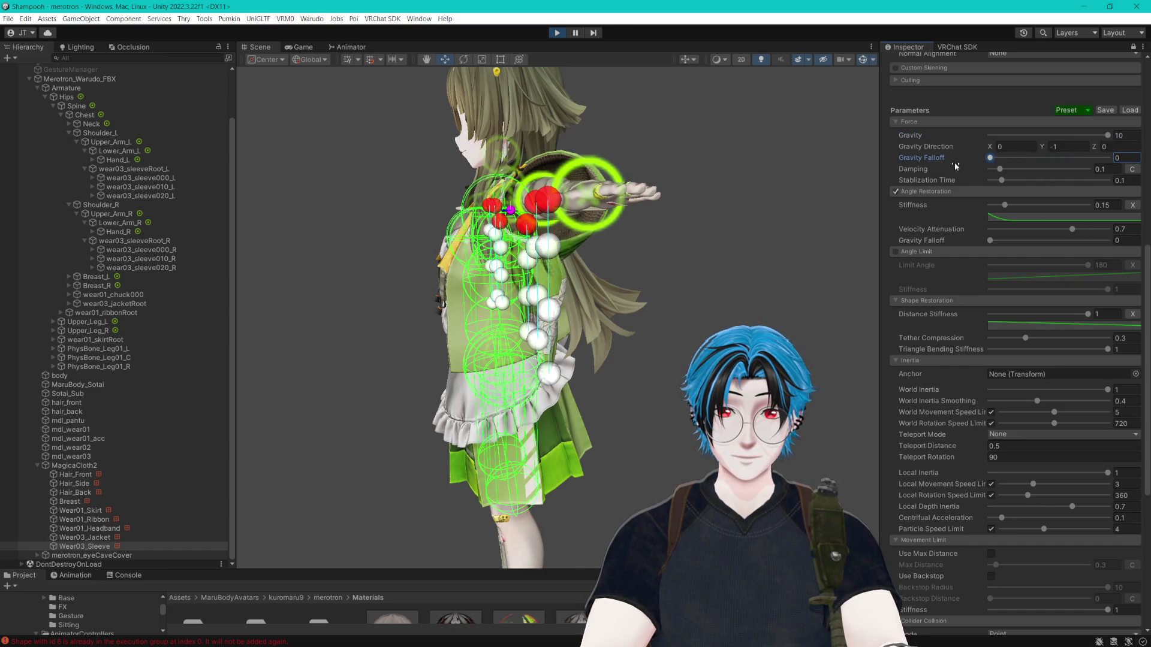
- Orbit to a front view of the torso and turn Gizmos off to hide the sleeve collider markers
mouse_move(809, 215)
mouse_down()
mouse_move(599, 220)
mouse_move(705, 222)
mouse_move(646, 191)
mouse_up()
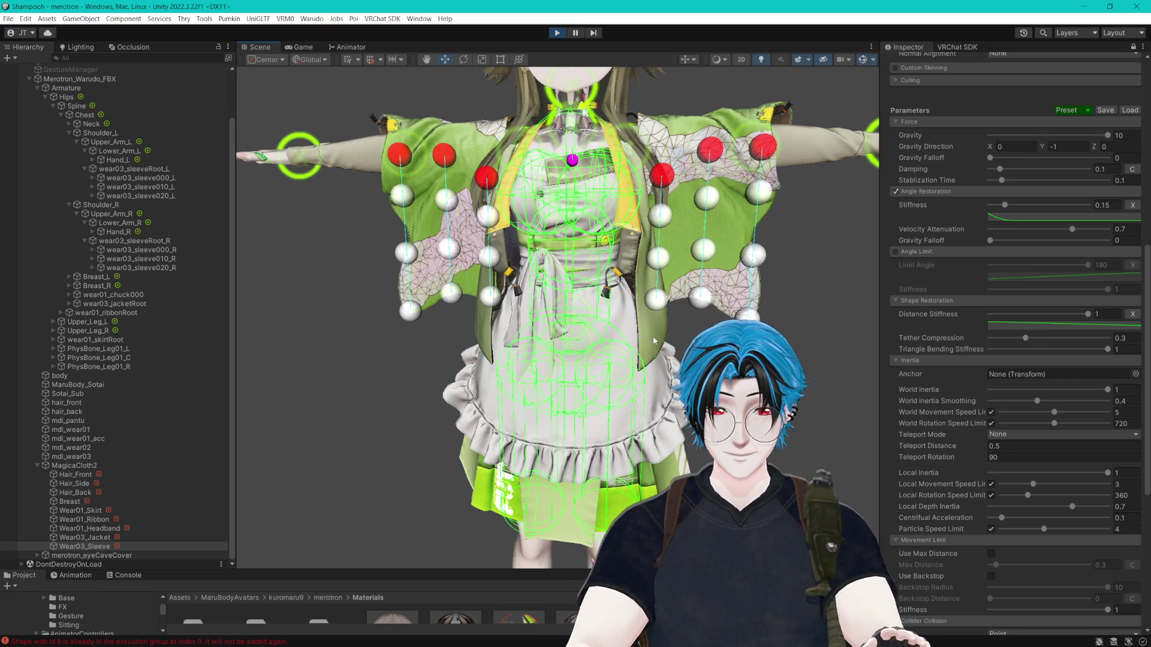
scroll(986, 408, down, 5)
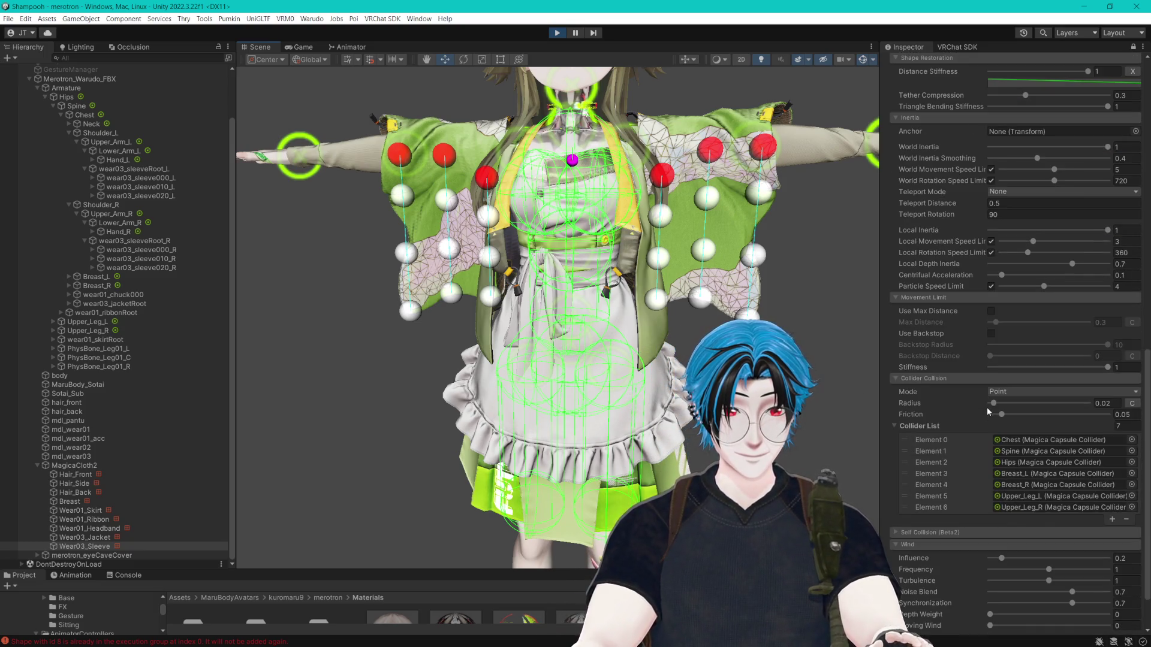
click(862, 61)
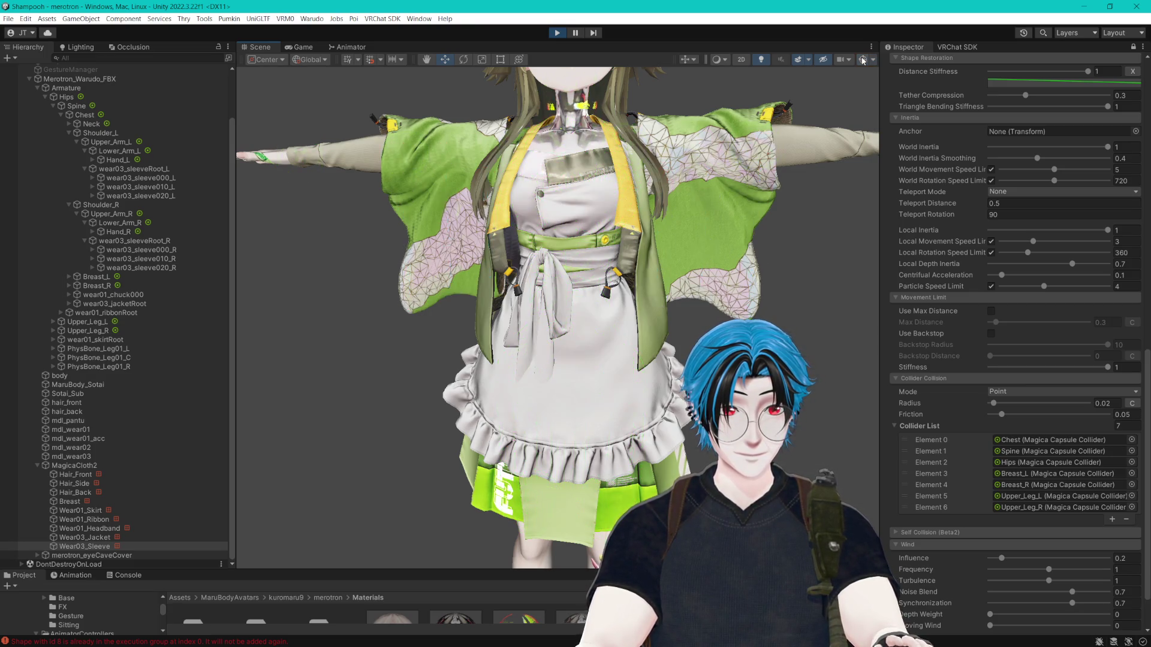
scroll(949, 280, up, 5)
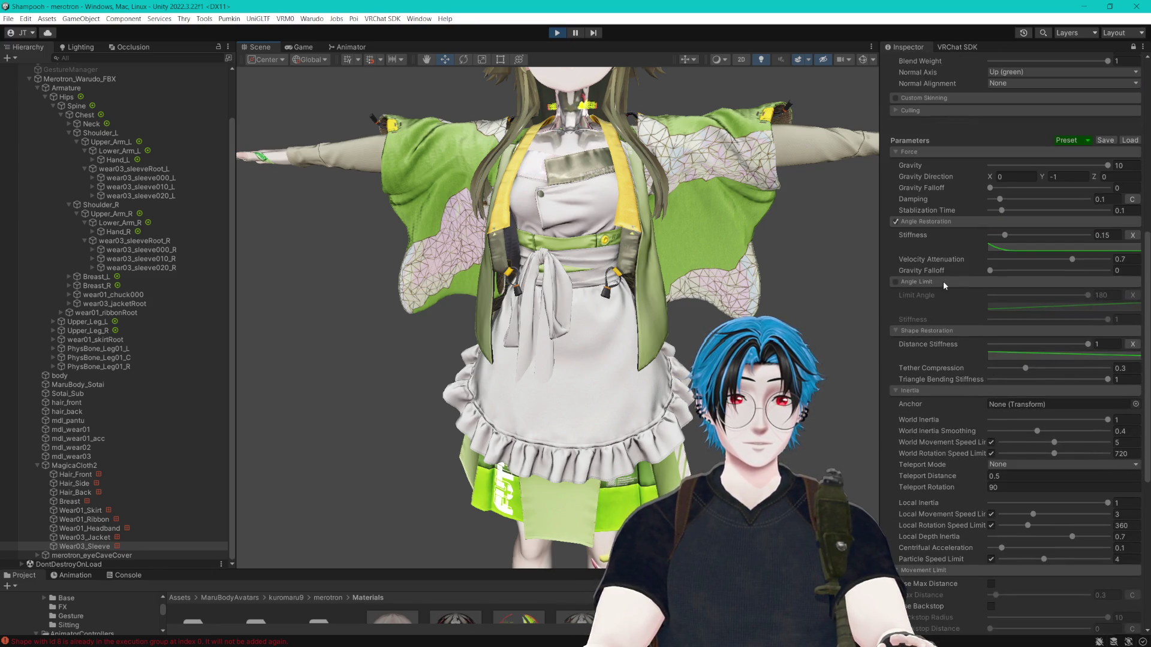
scroll(1084, 164, up, 7)
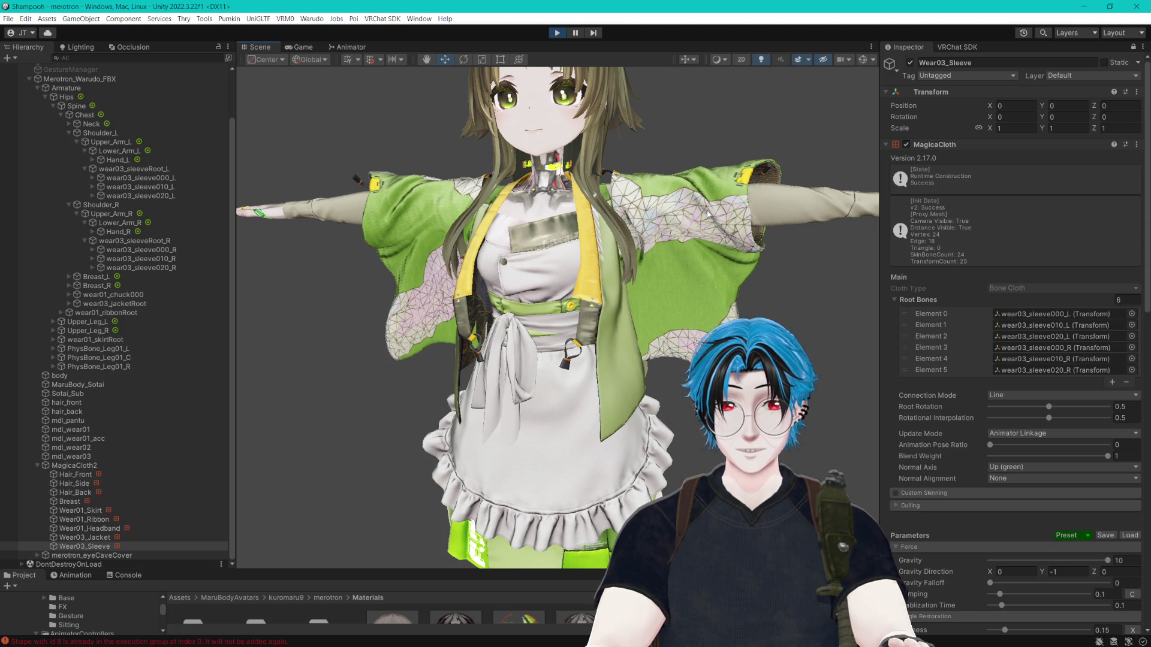
- Drag Merotron_Warudo_FBX to test the sleeve swing, then copy Wear03_Sleeve's MagicaCloth component
click(122, 80)
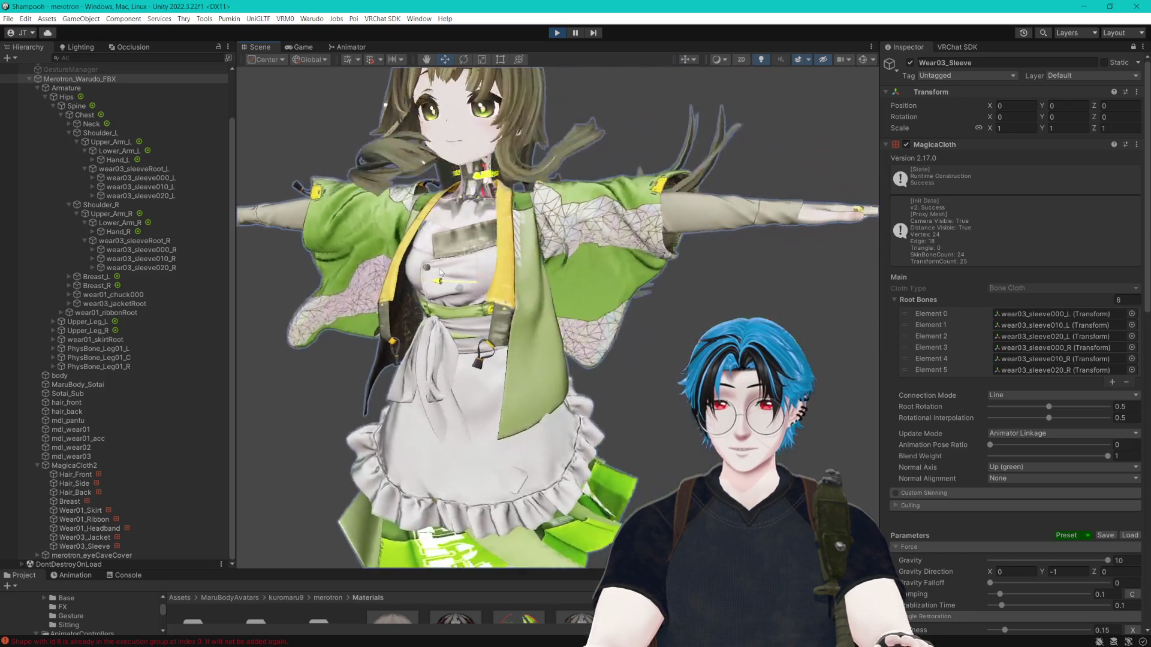
mouse_move(591, 274)
mouse_down()
mouse_move(507, 272)
mouse_move(642, 280)
mouse_up()
scroll(635, 270, down, 5)
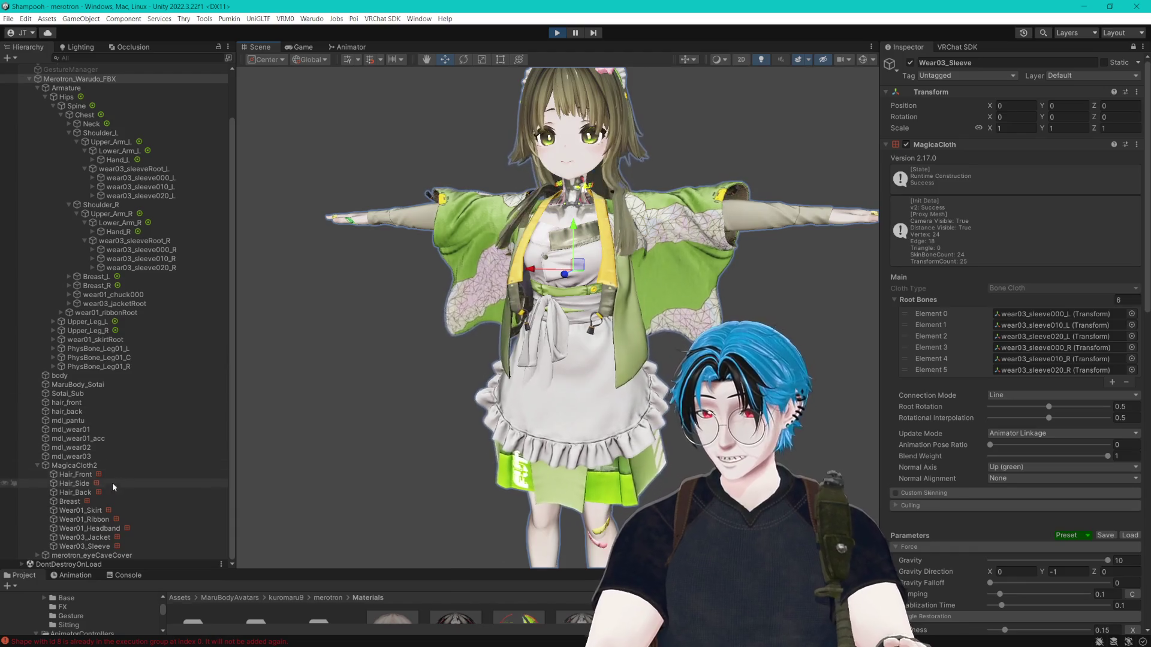
click(109, 547)
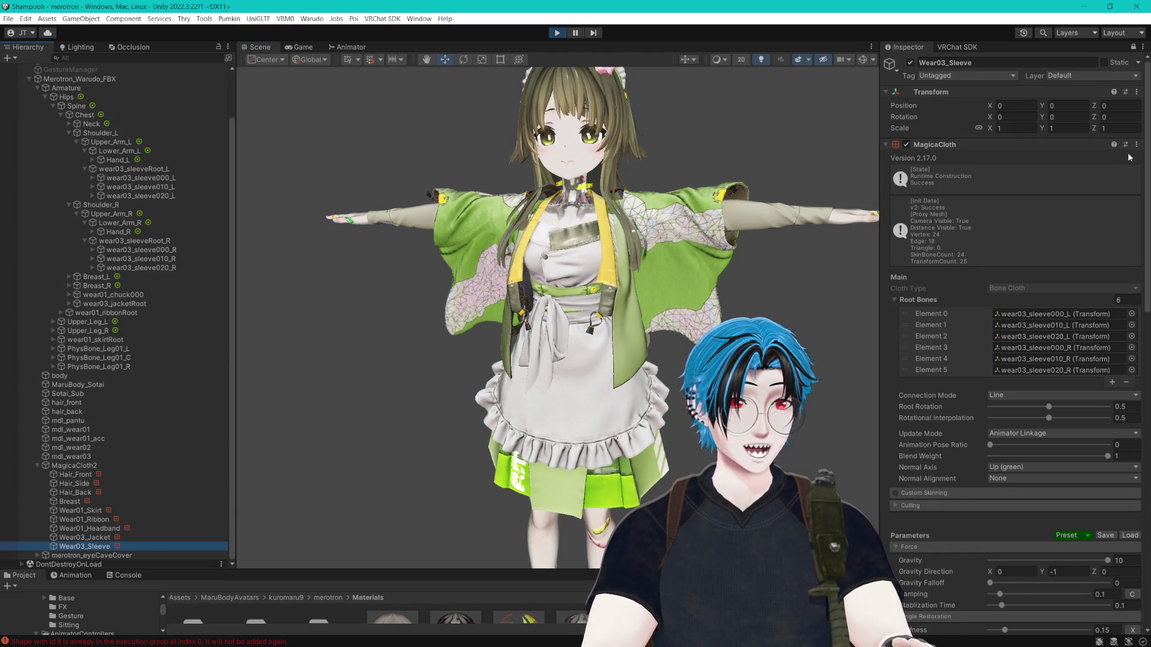
click(1136, 145)
click(557, 32)
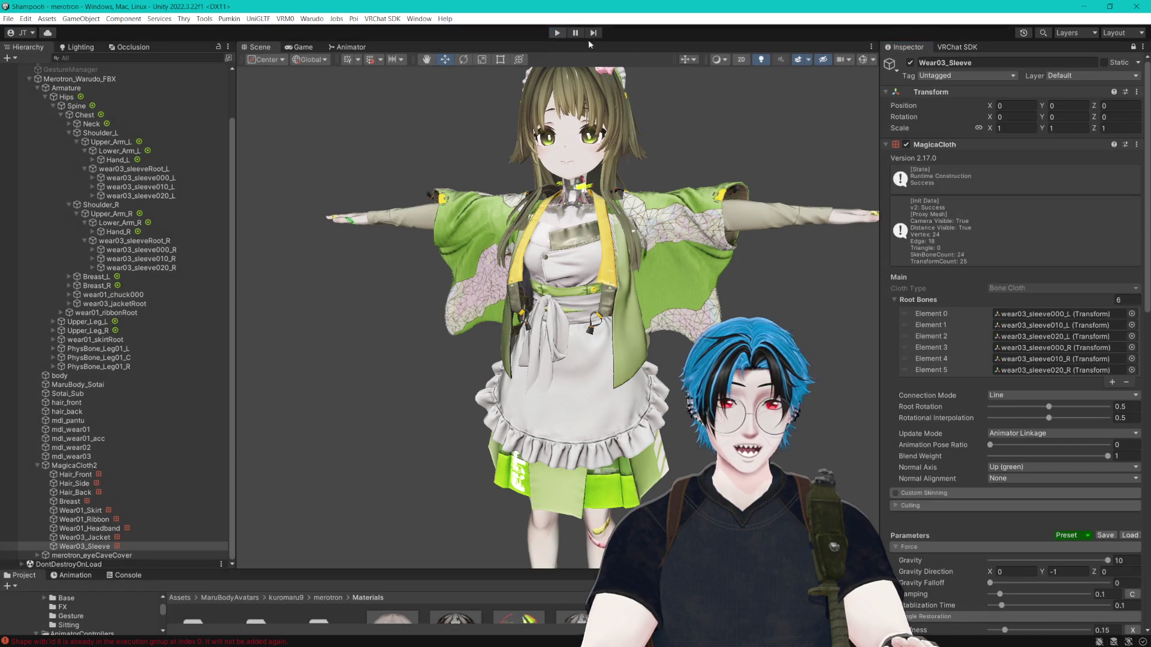
- Paste the copied cloth values into the MagicaCloth component and save the scene
click(1137, 145)
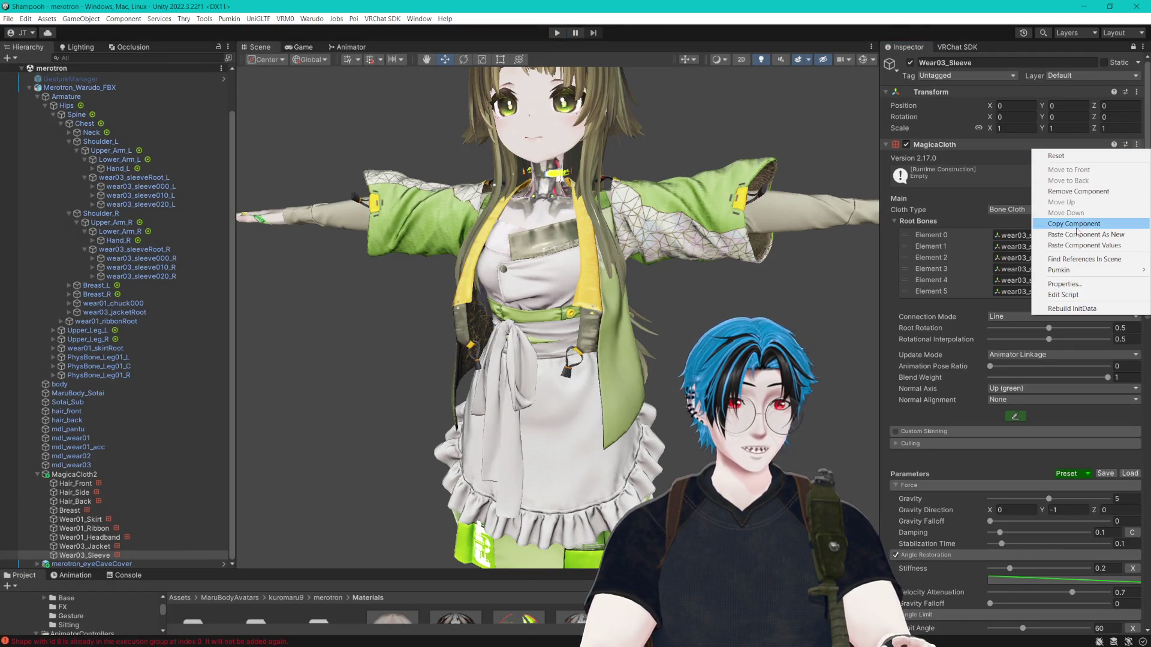
click(1058, 246)
drag(714, 274, 630, 258)
key(ctrl+s)
- Collapse the hierarchy groups and rename the old avatar object to Merotron_Warudo_Old
click(38, 96)
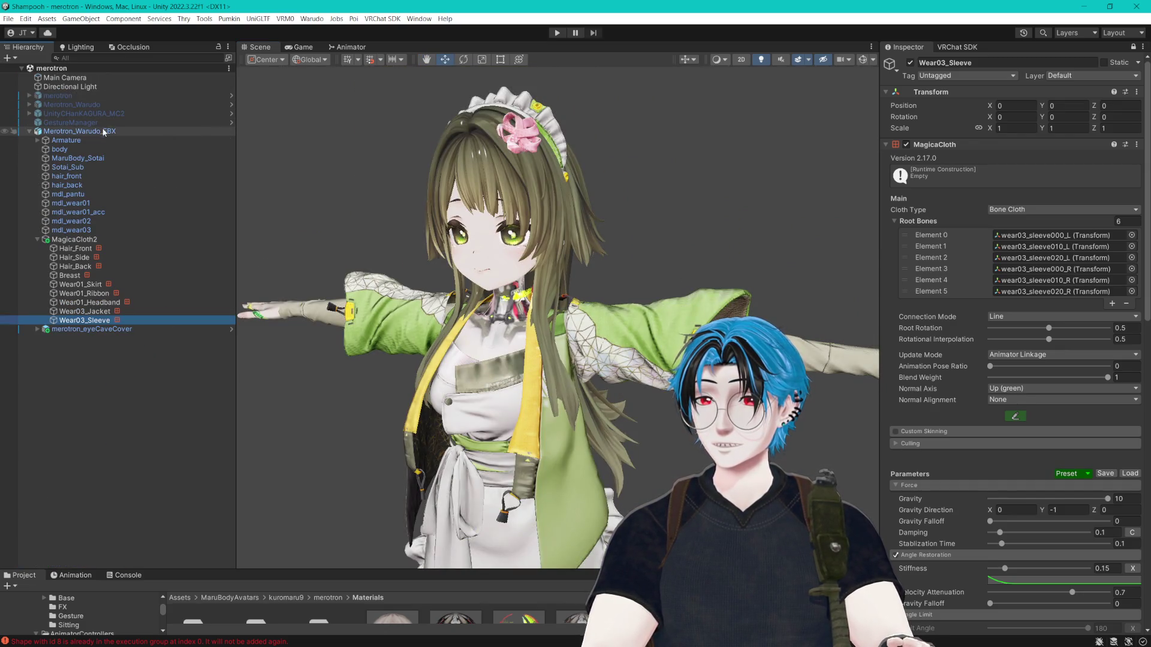
click(78, 131)
click(37, 239)
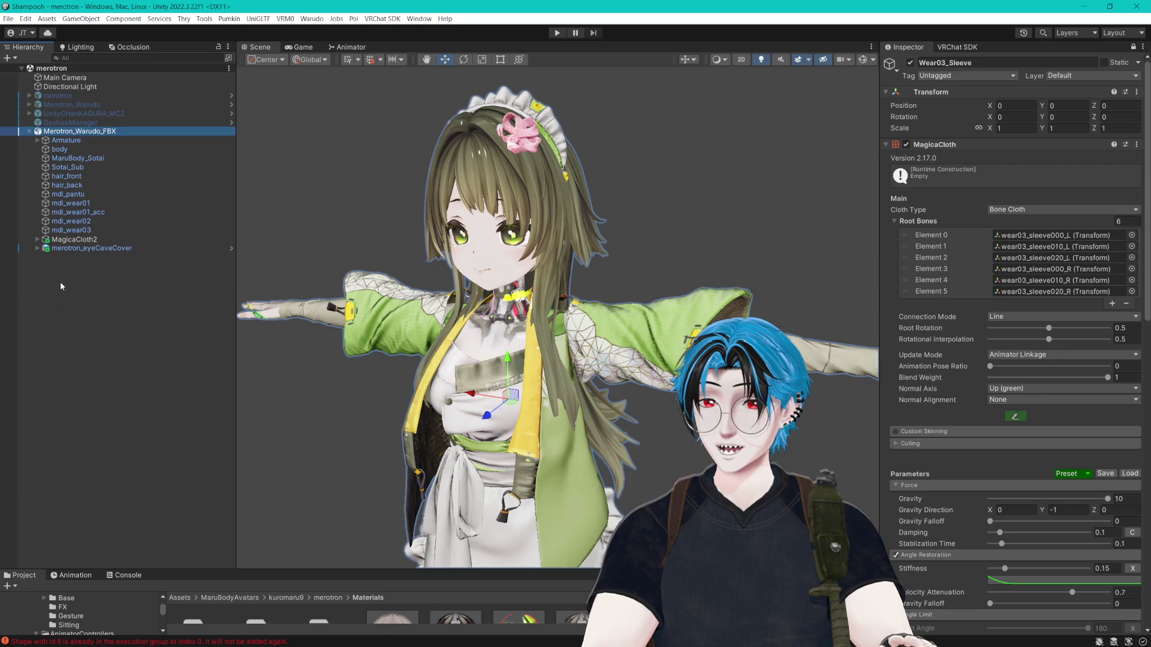
click(113, 104)
key(F2)
click(144, 108)
text(_)
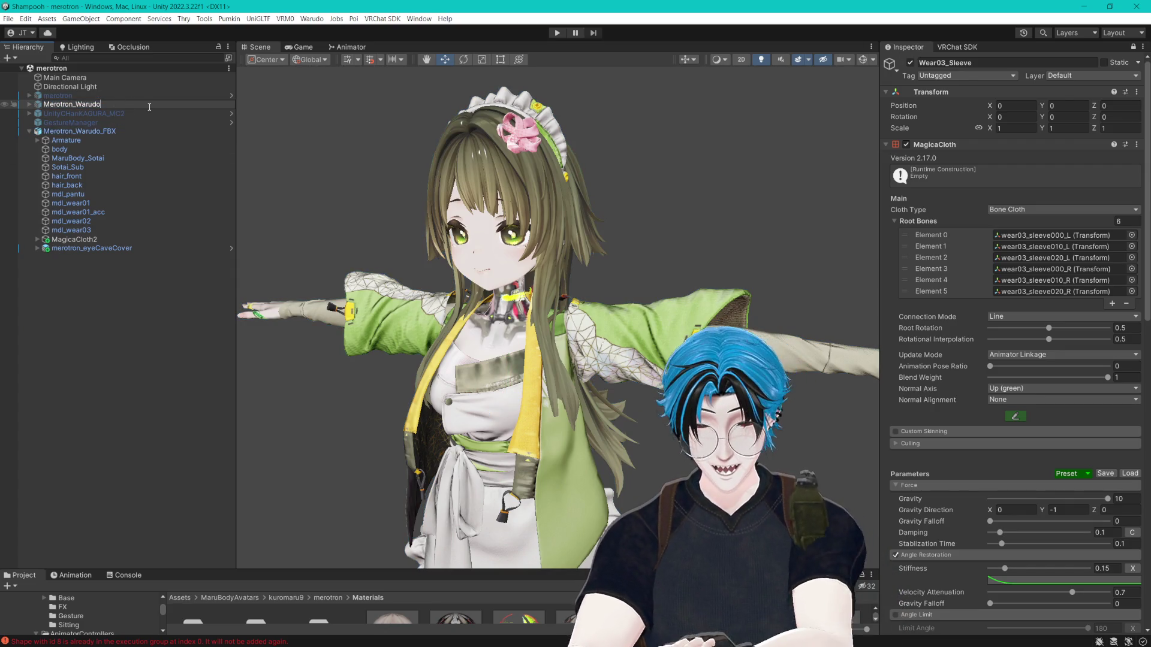
text(Old)
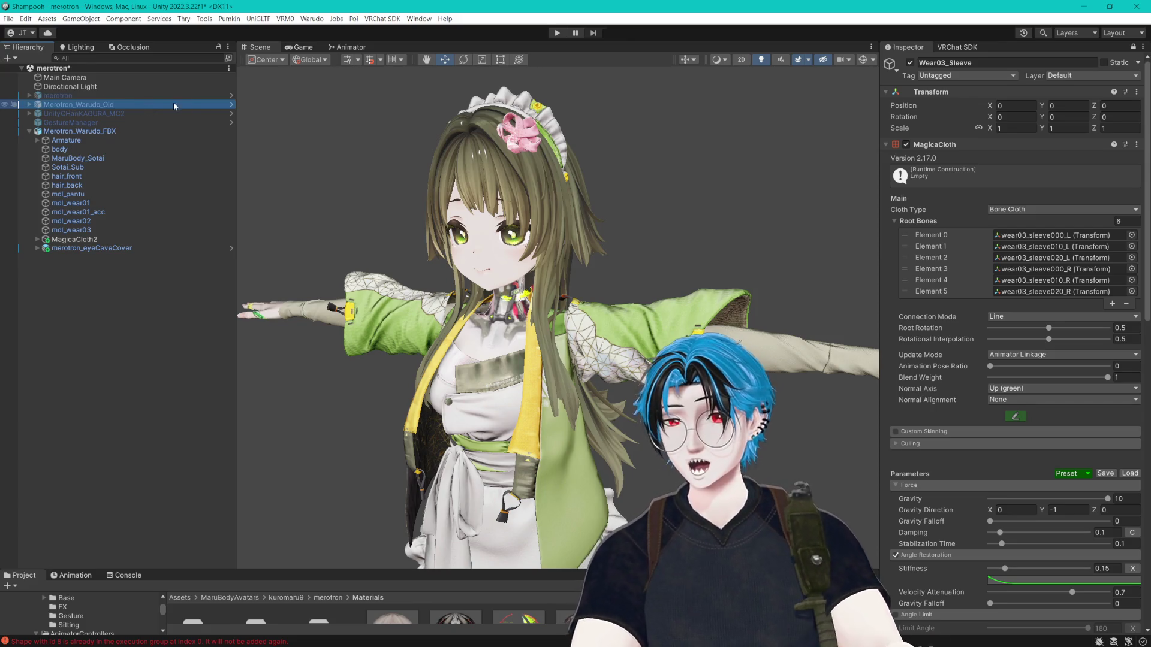
key(Return)
- Rename Merotron_Warudo_FBX to Merotron_Warudo
click(103, 134)
key(F2)
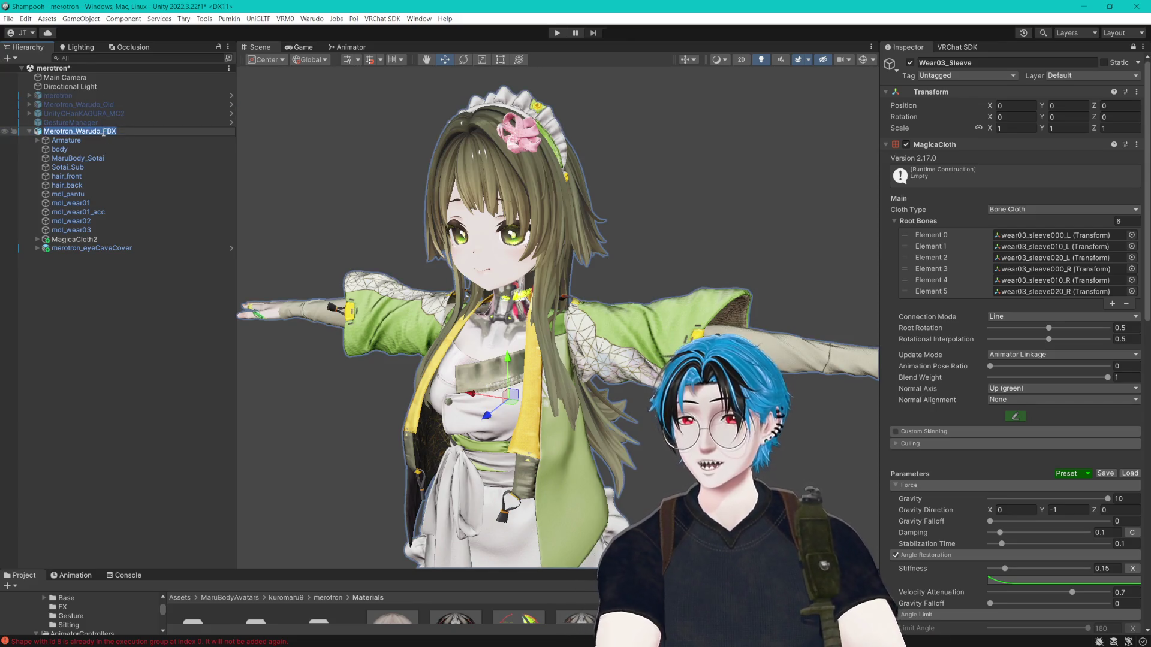
key(BackSpace)
key(BackSpace)
key(BackSpace)
key(Return)
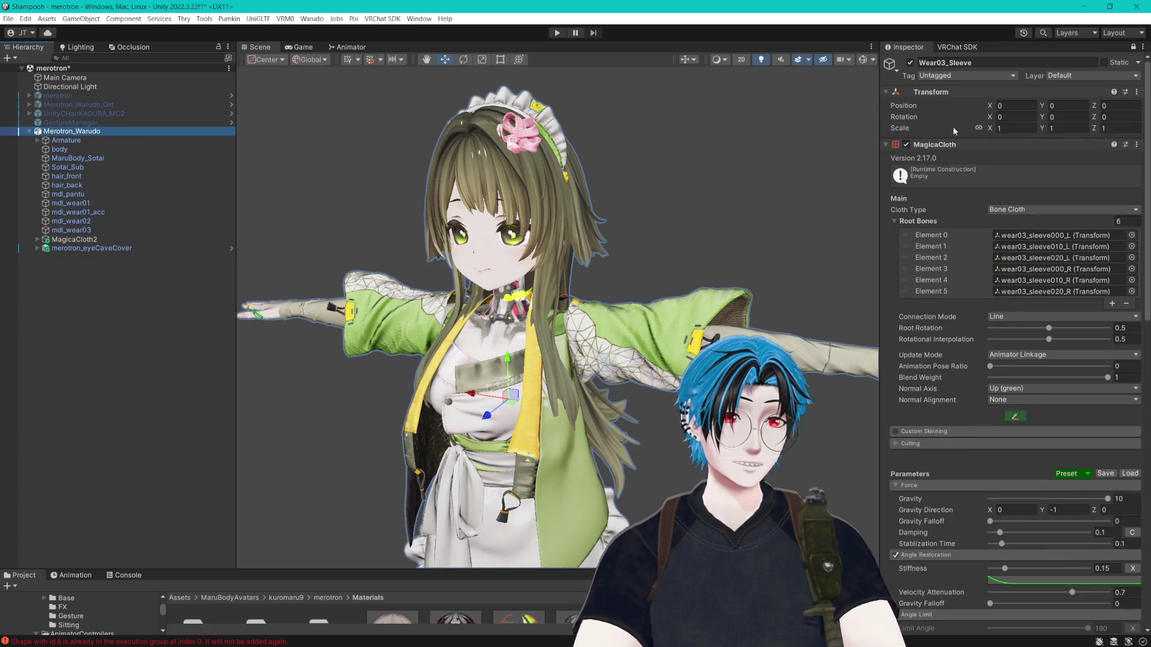
- Review the Merotron Warudo mod info in the Warudo exporter and export the avatar as a Warudo mod
click(1138, 57)
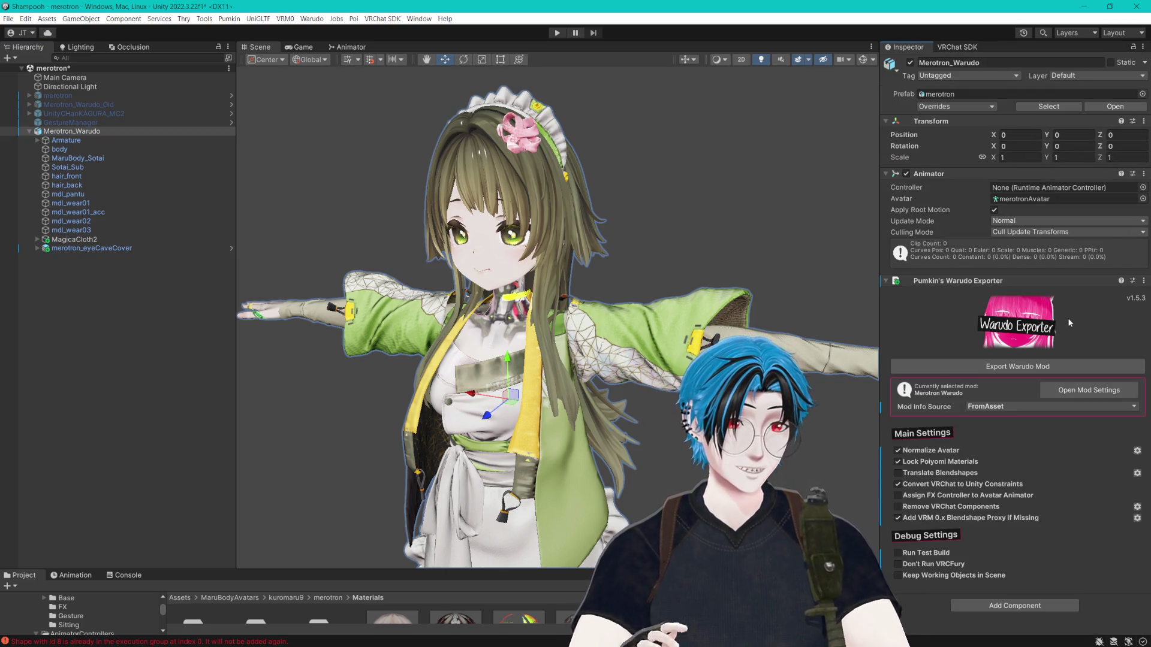
click(1073, 390)
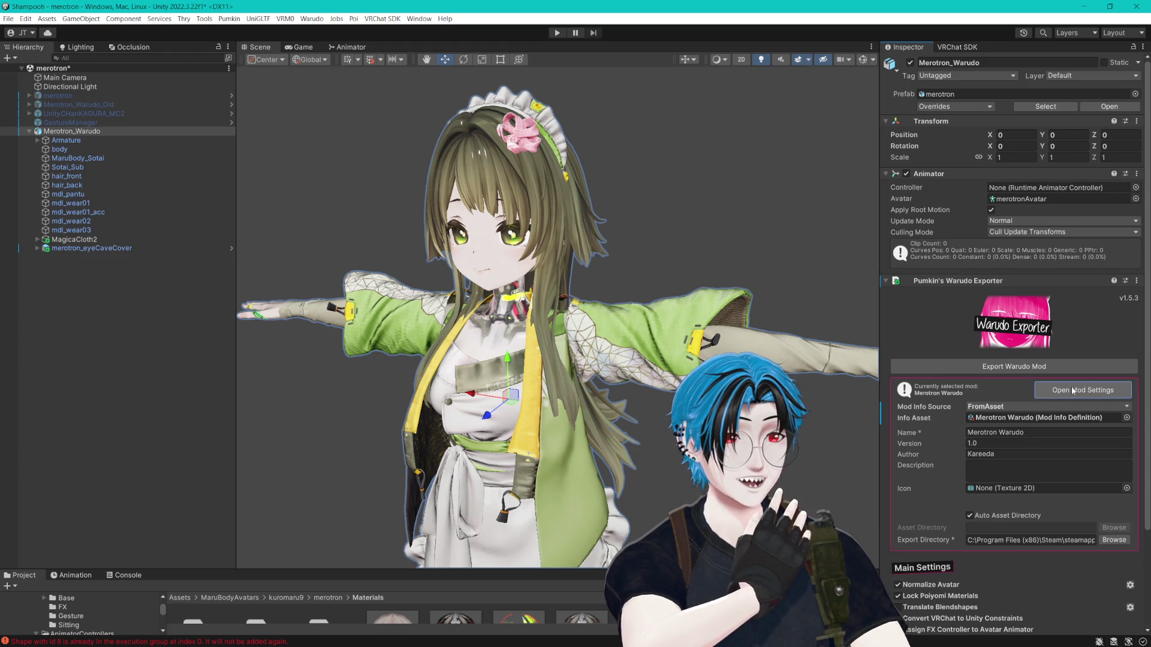
click(1072, 390)
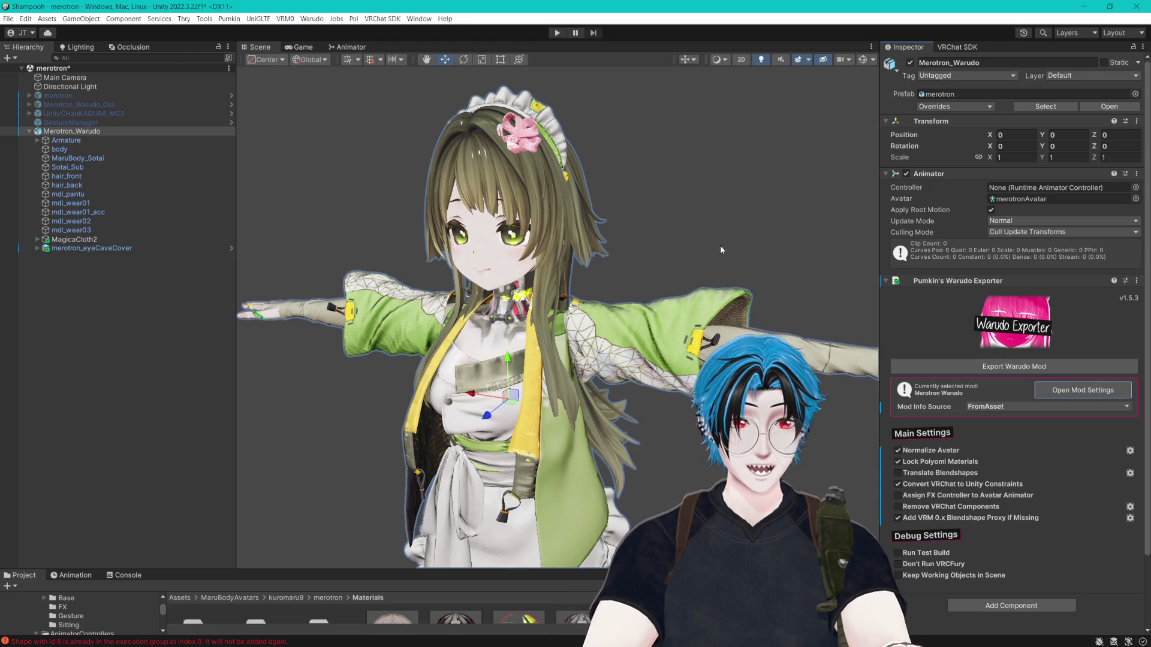
click(1007, 368)
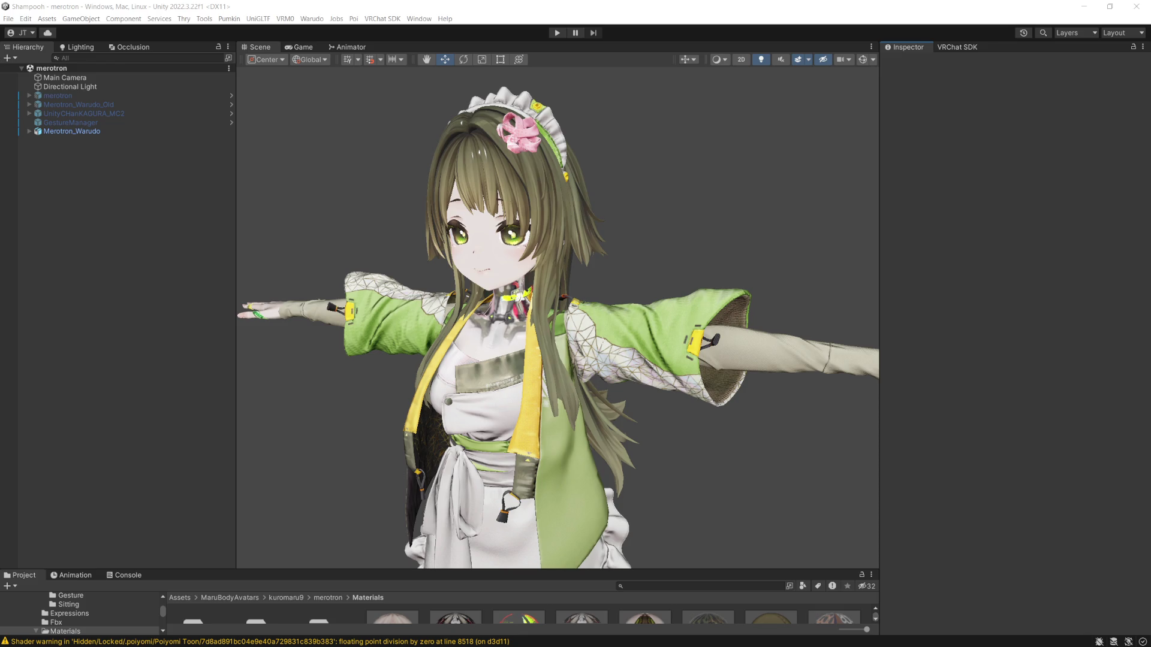
- Switch to Warudo and confirm Character 1's source is the Merotron Warudo mod
key(alt+Tab)
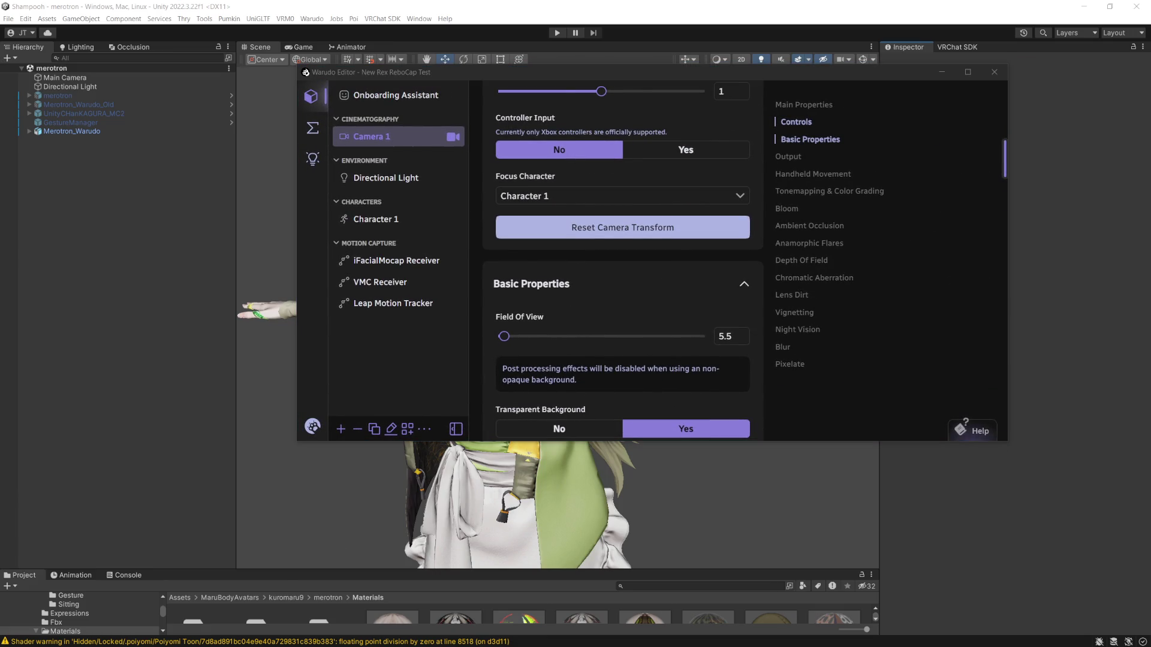
scroll(665, 150, up, 4)
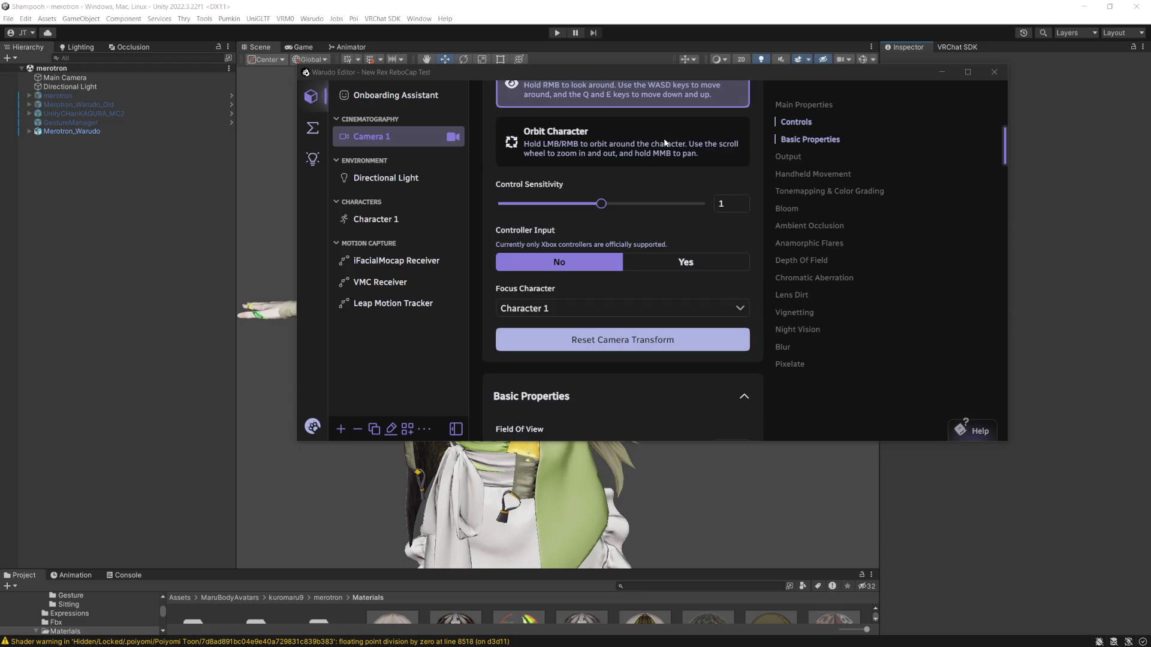
scroll(667, 147, up, 4)
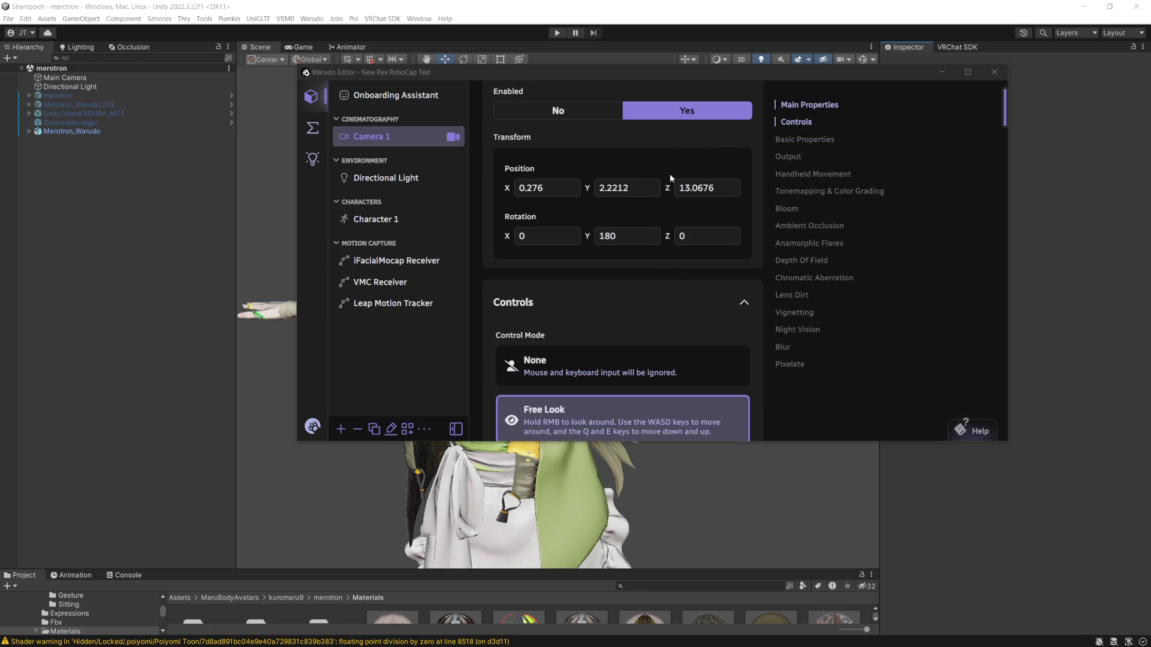
scroll(670, 174, up, 1)
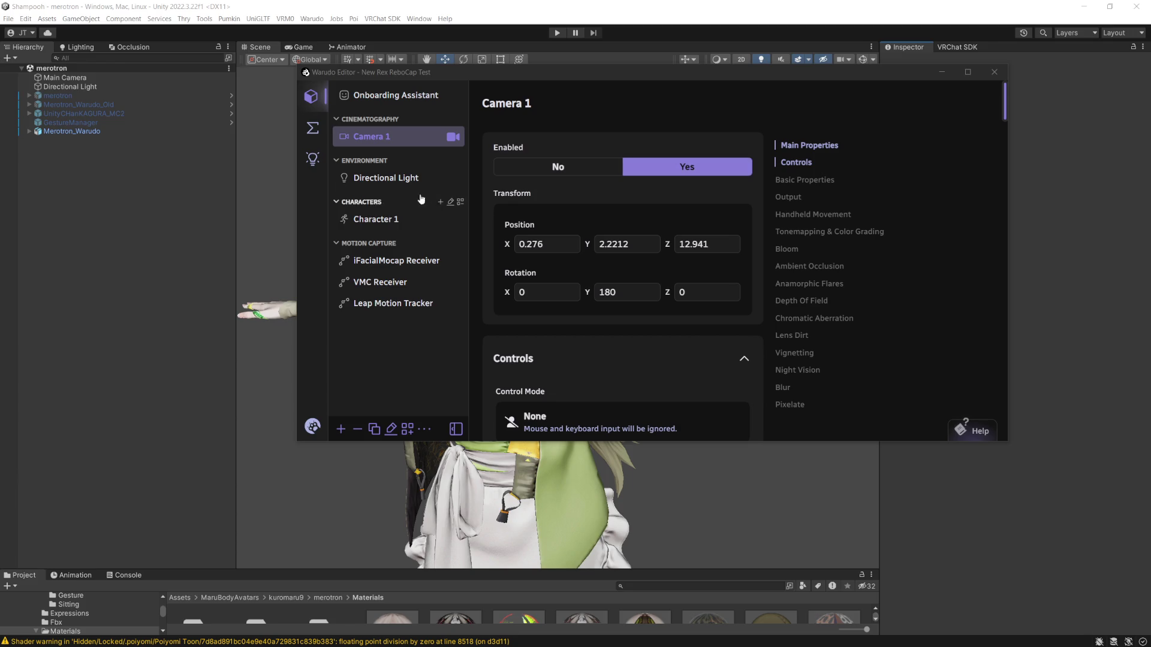
click(376, 220)
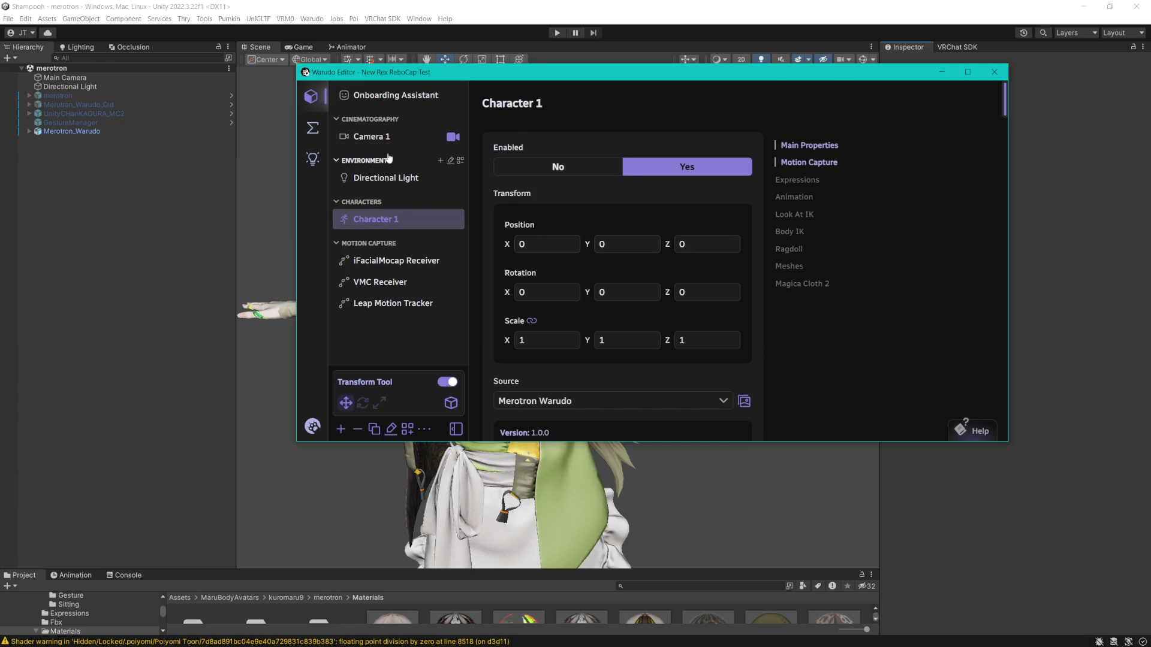
- Widen Camera 1's Field Of View to 7 so the avatar comes into frame
click(370, 137)
scroll(595, 270, down, 3)
scroll(596, 267, down, 3)
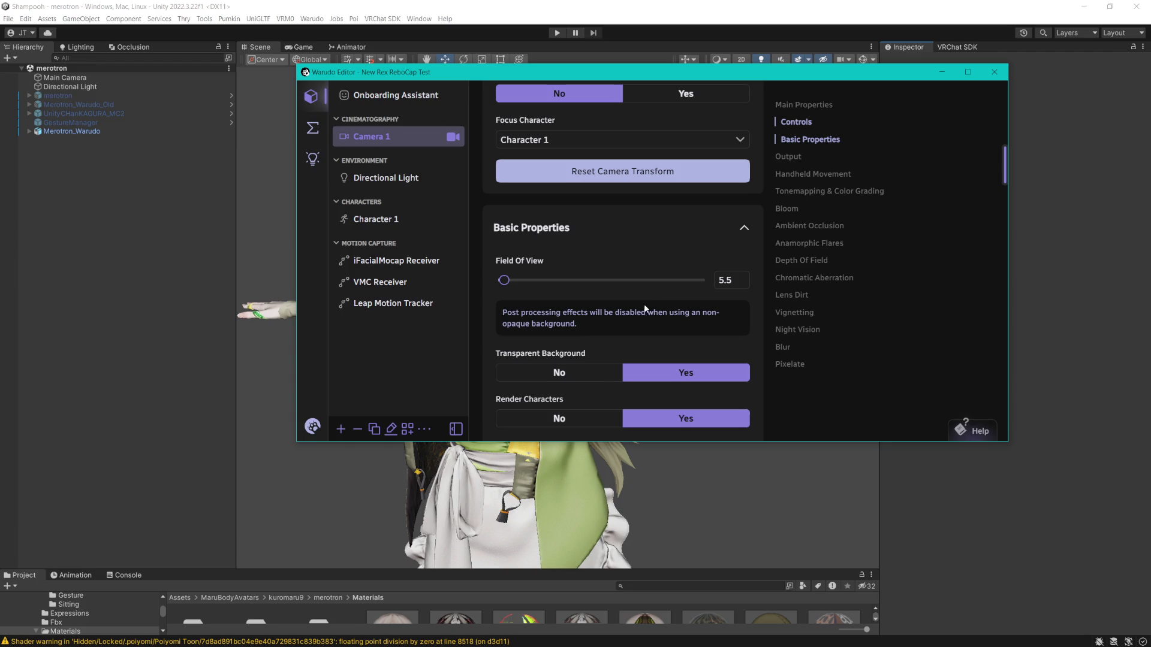
mouse_move(507, 280)
mouse_down()
mouse_move(533, 280)
mouse_move(505, 281)
mouse_up()
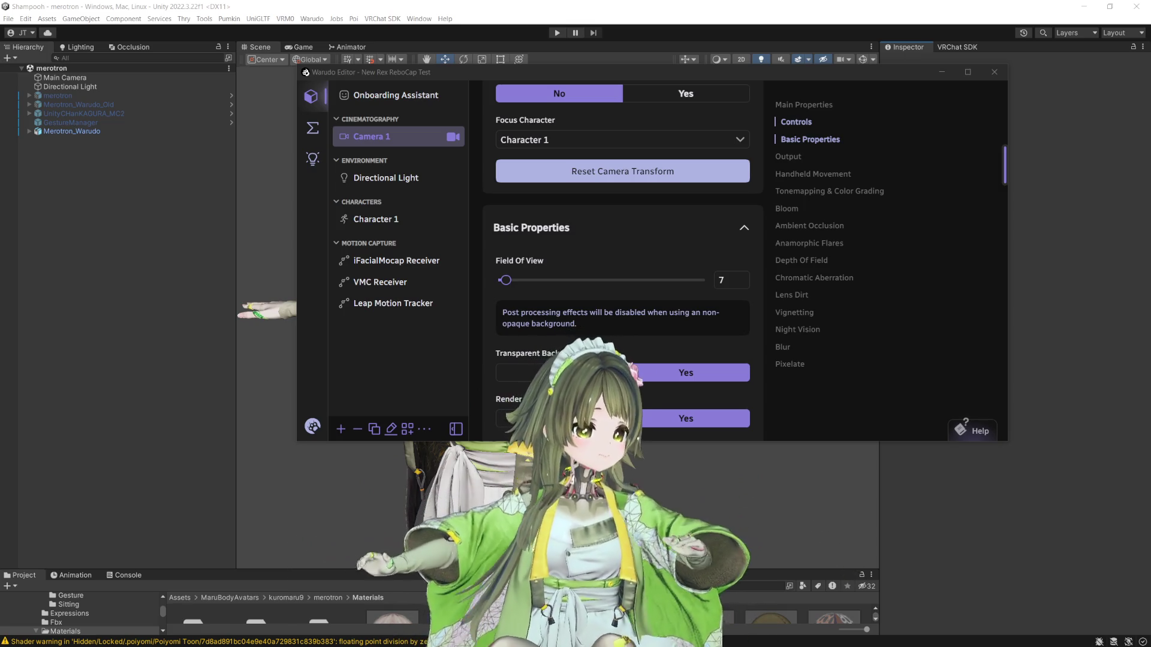
click(312, 128)
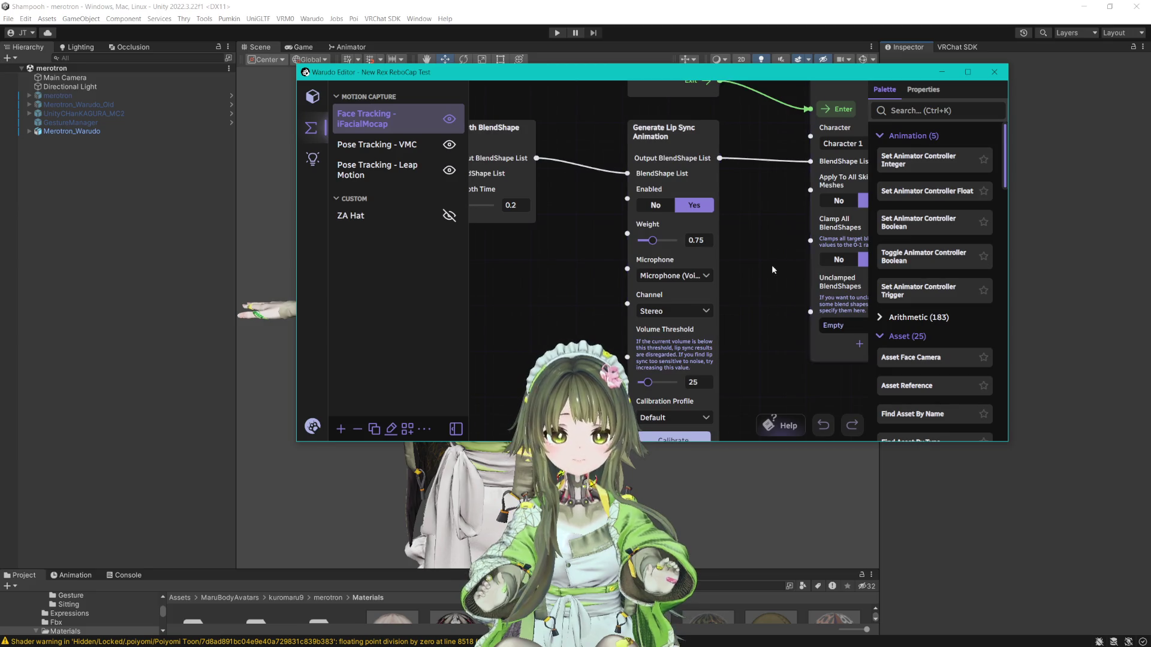
- Maximize Warudo and pan the iFacialMocap blueprint graph to center the lip sync nodes
scroll(766, 174, down, 5)
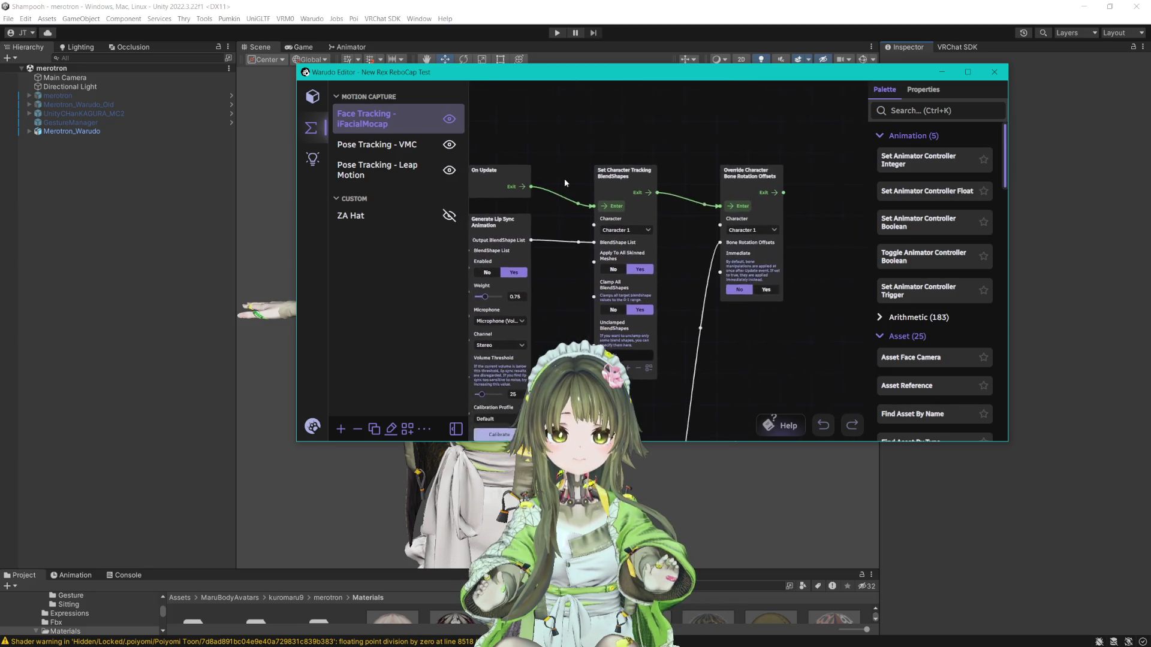
key(super+Up)
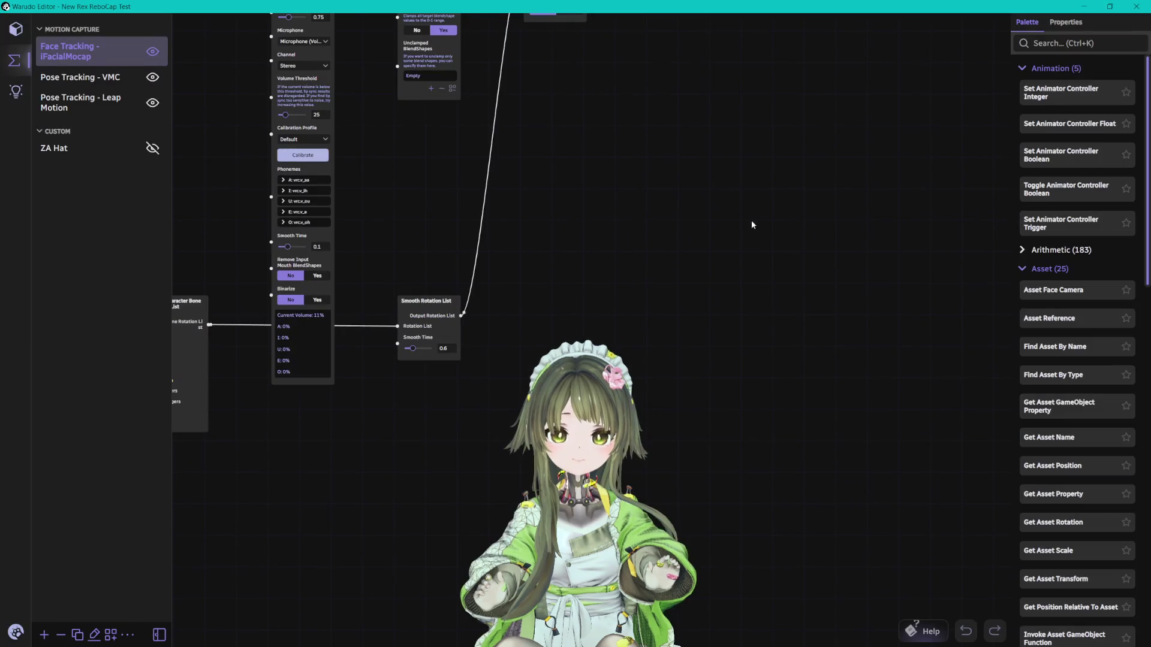
drag(478, 276, 598, 291)
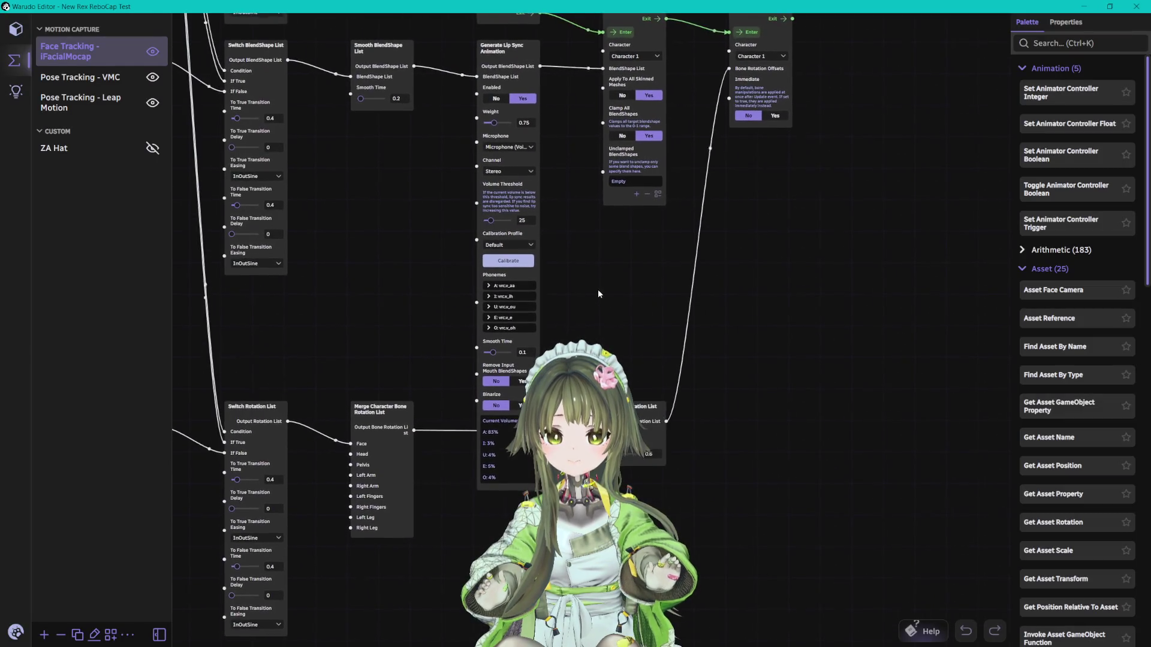
drag(515, 414, 606, 332)
scroll(609, 333, up, 1)
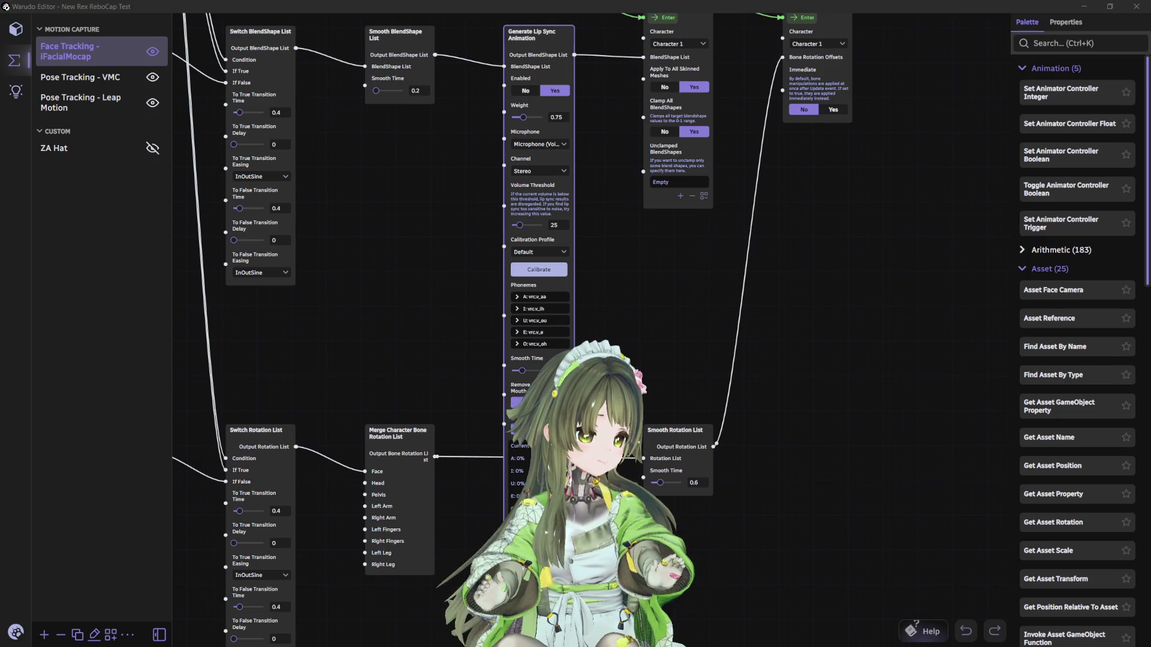
mouse_move(614, 265)
mouse_down()
mouse_move(678, 353)
mouse_move(658, 320)
mouse_move(640, 322)
mouse_up()
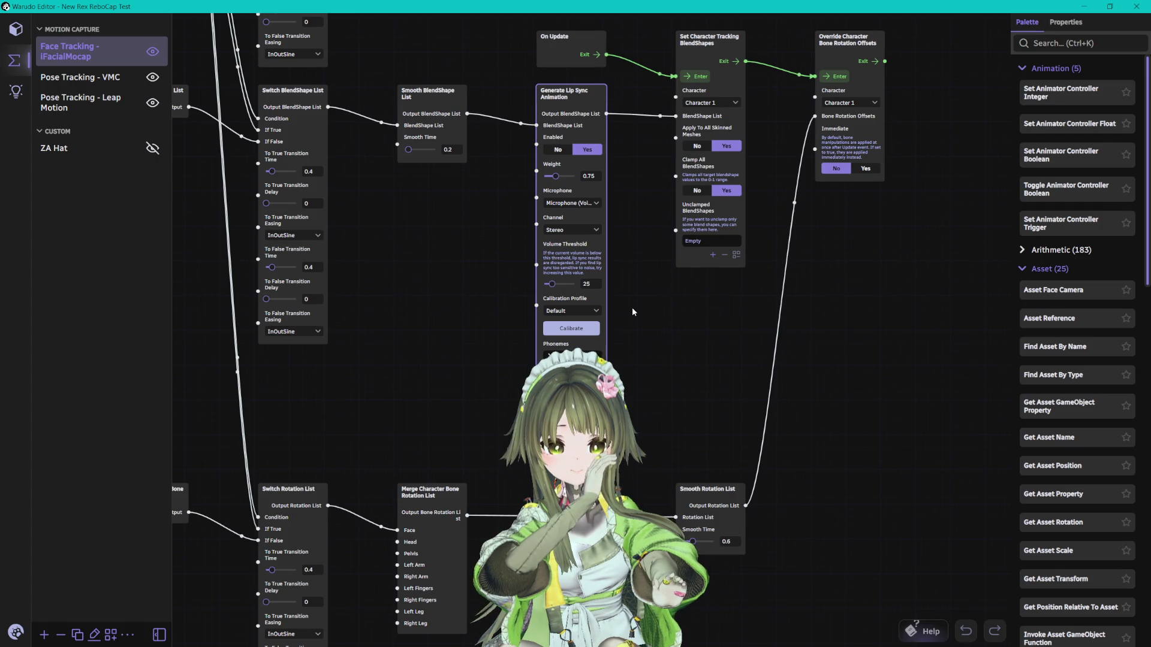
- Inspect the calibration profile choices and the Generate Lip Sync Animation node, then return to Unity
click(570, 312)
click(664, 303)
click(594, 396)
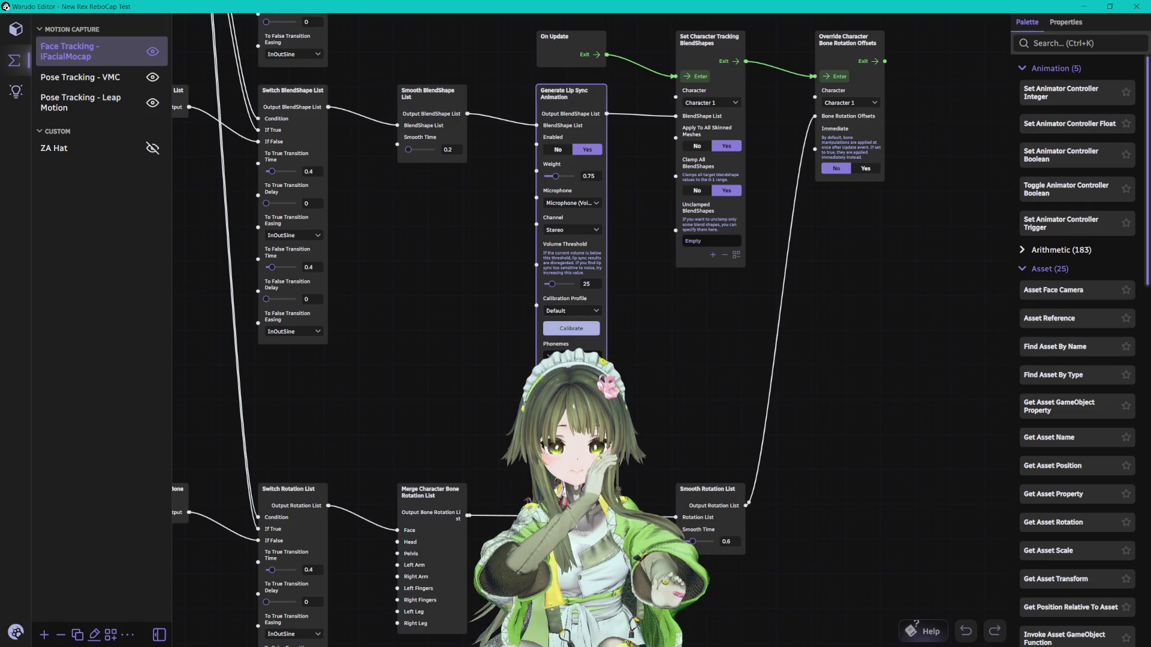
click(657, 398)
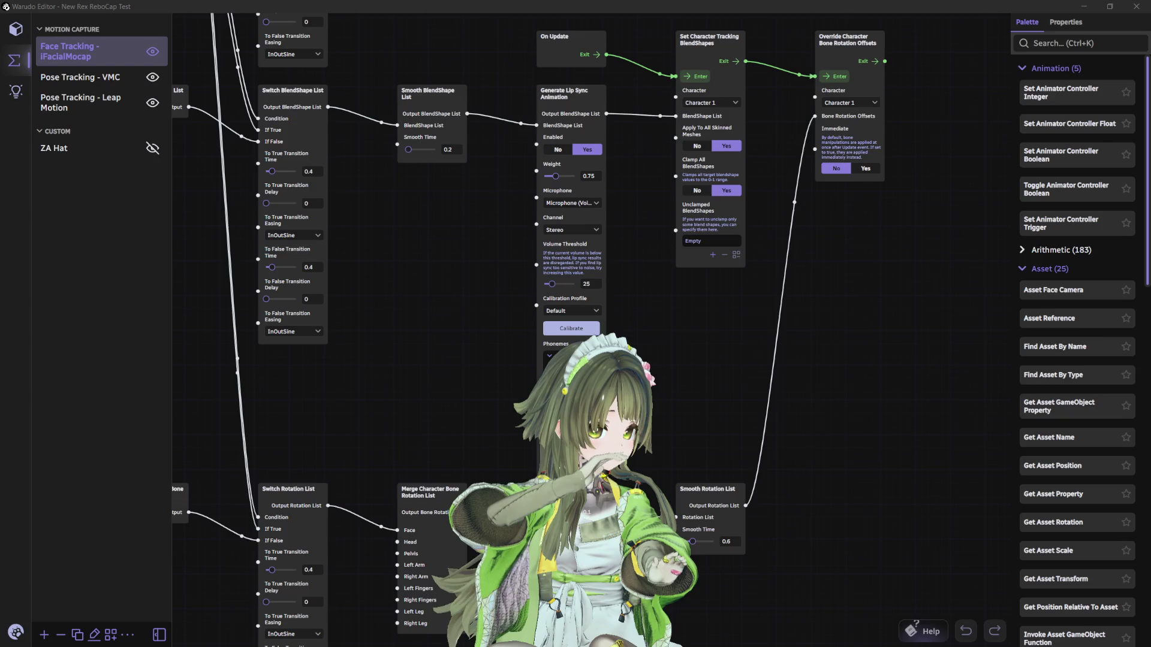
key(alt+Tab)
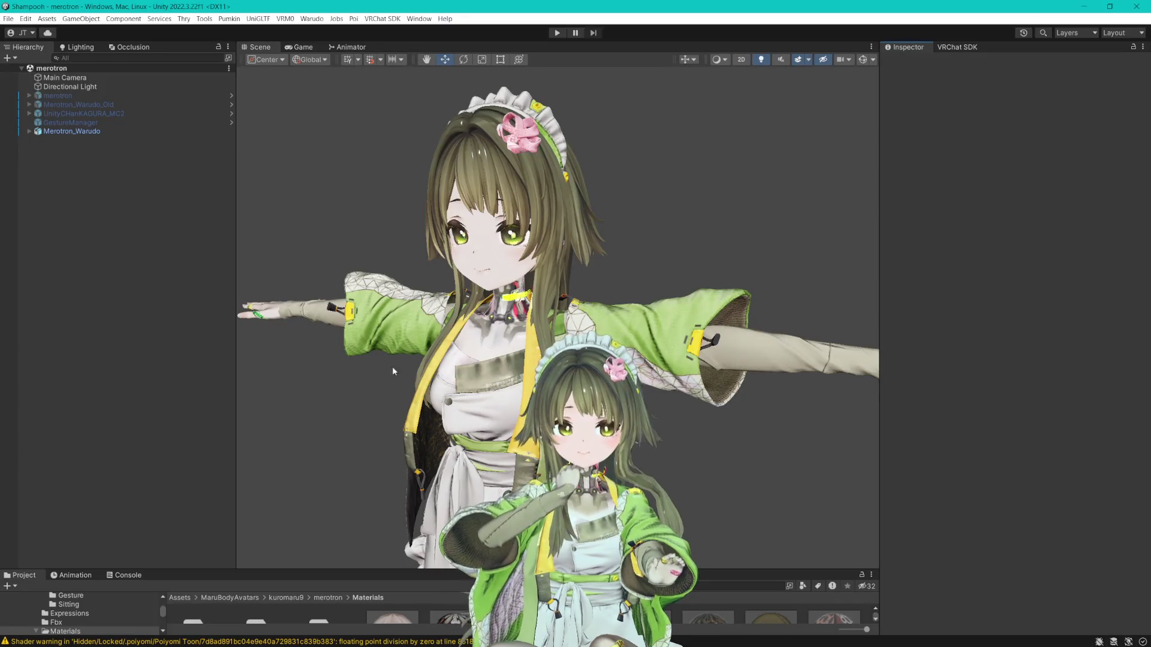
- Select Merotron_Warudo, briefly toggle Translate Blendshapes, then select its body mesh to show its blendshapes
click(71, 133)
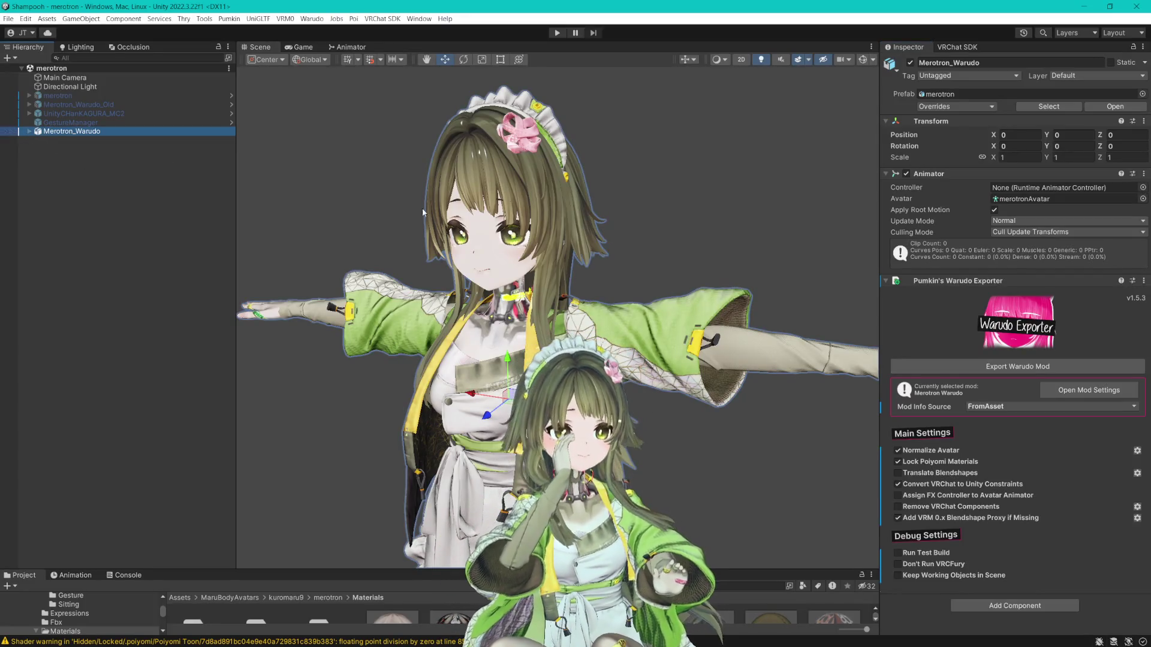
click(898, 473)
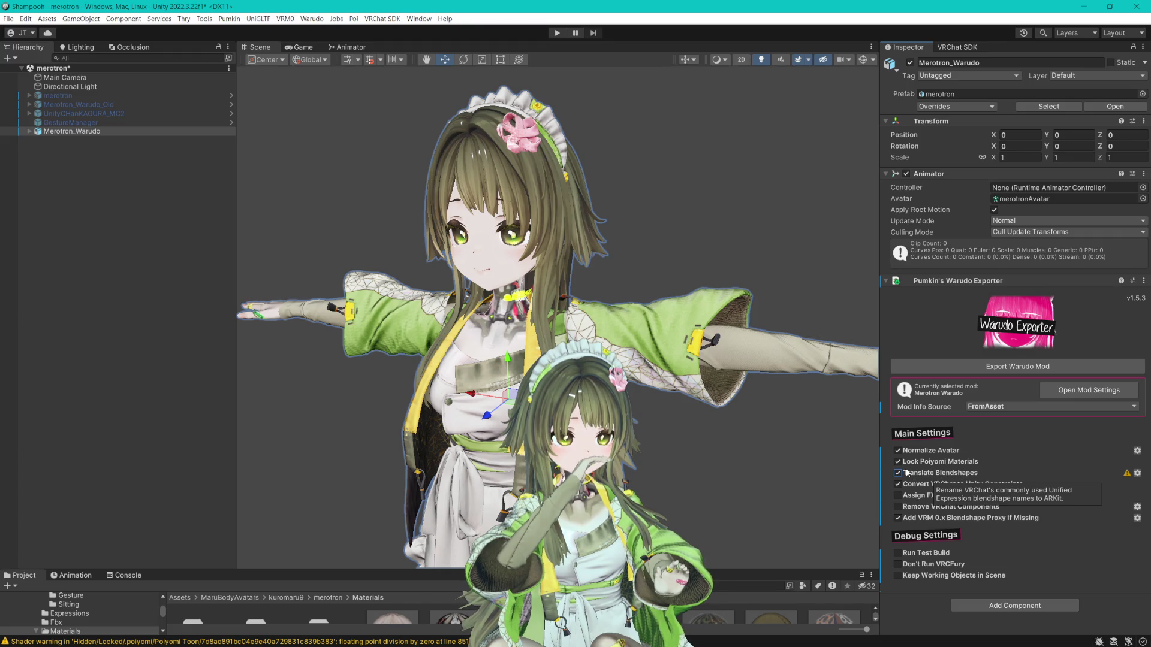
click(907, 473)
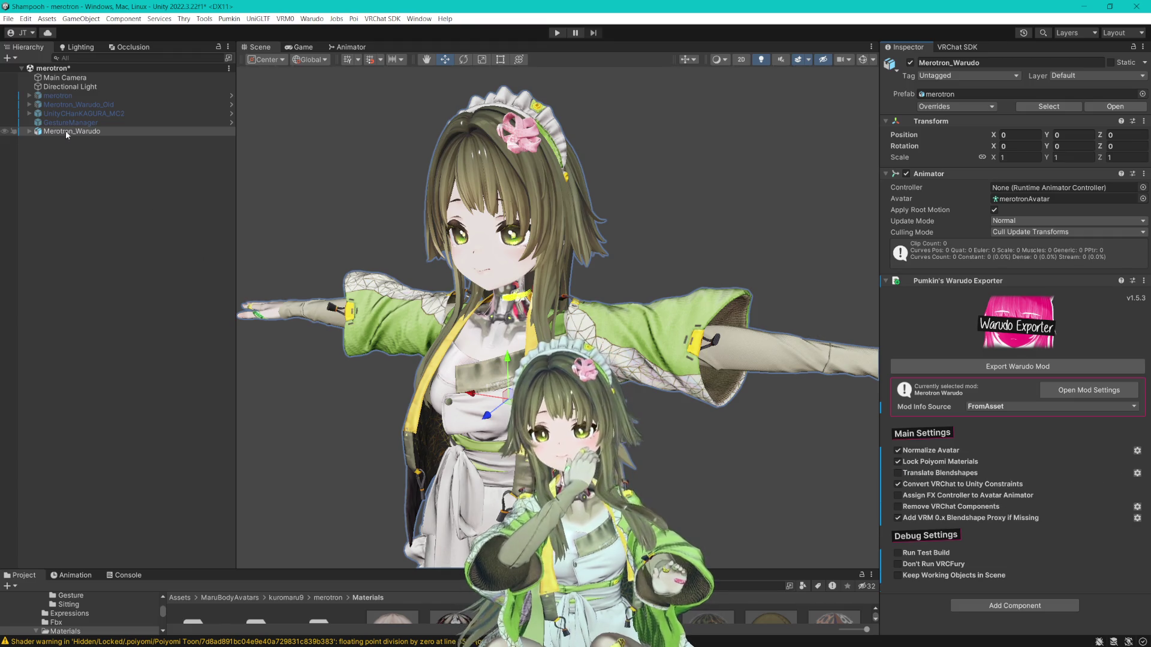
click(29, 131)
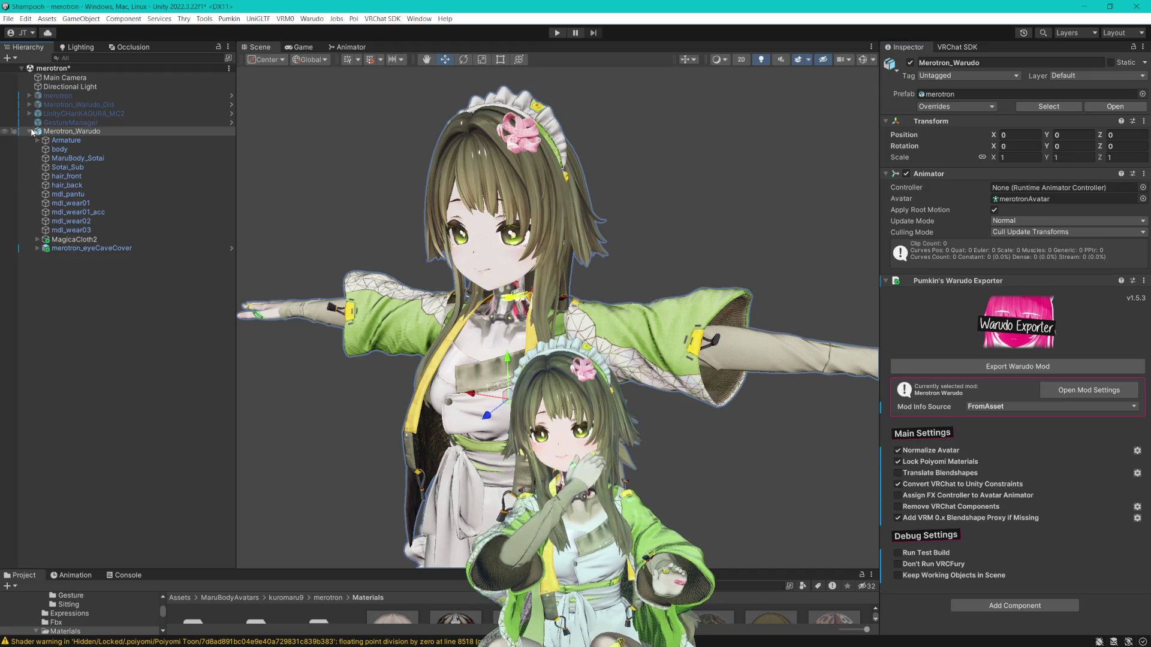
click(87, 155)
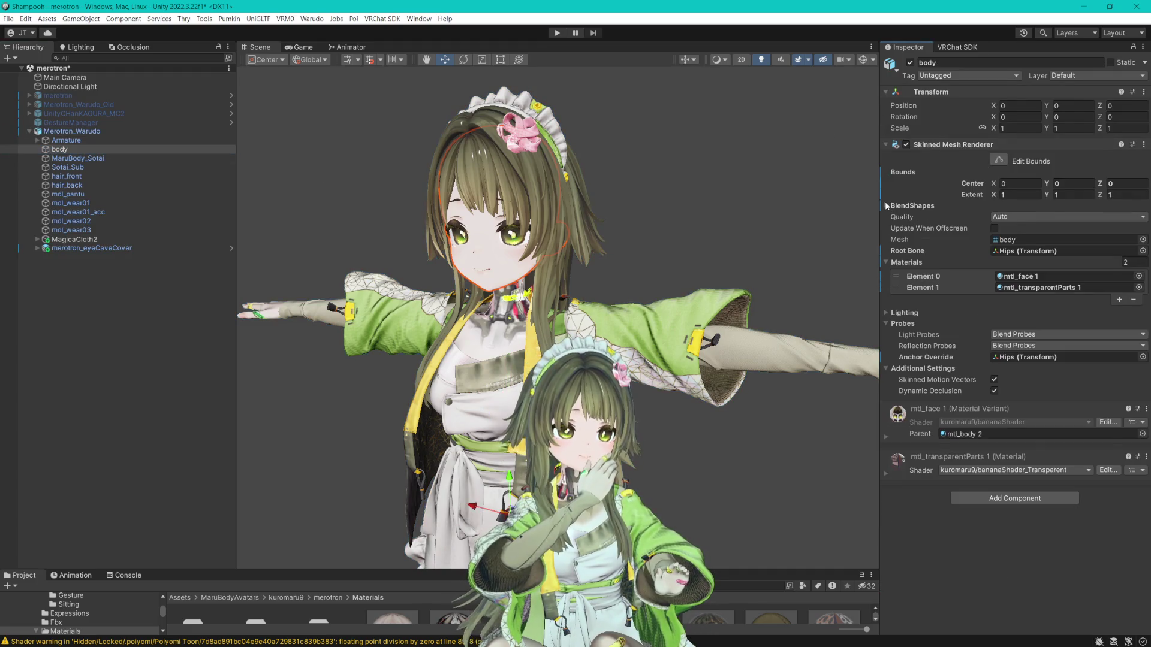
click(891, 207)
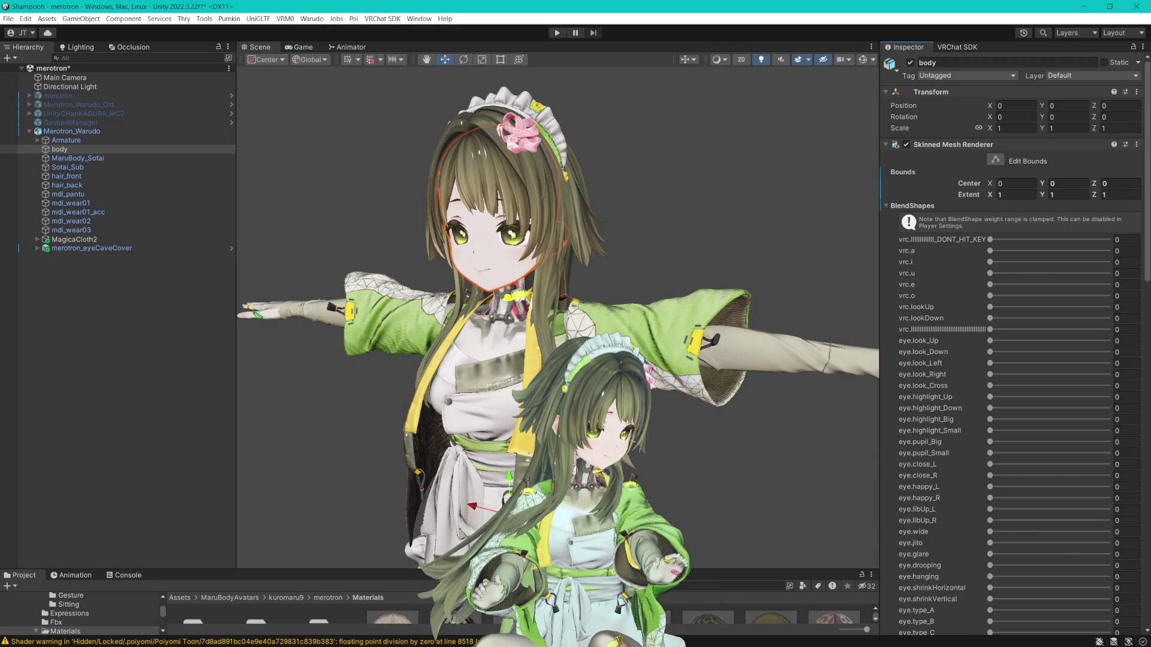
key(alt+Tab)
key(alt+Tab)
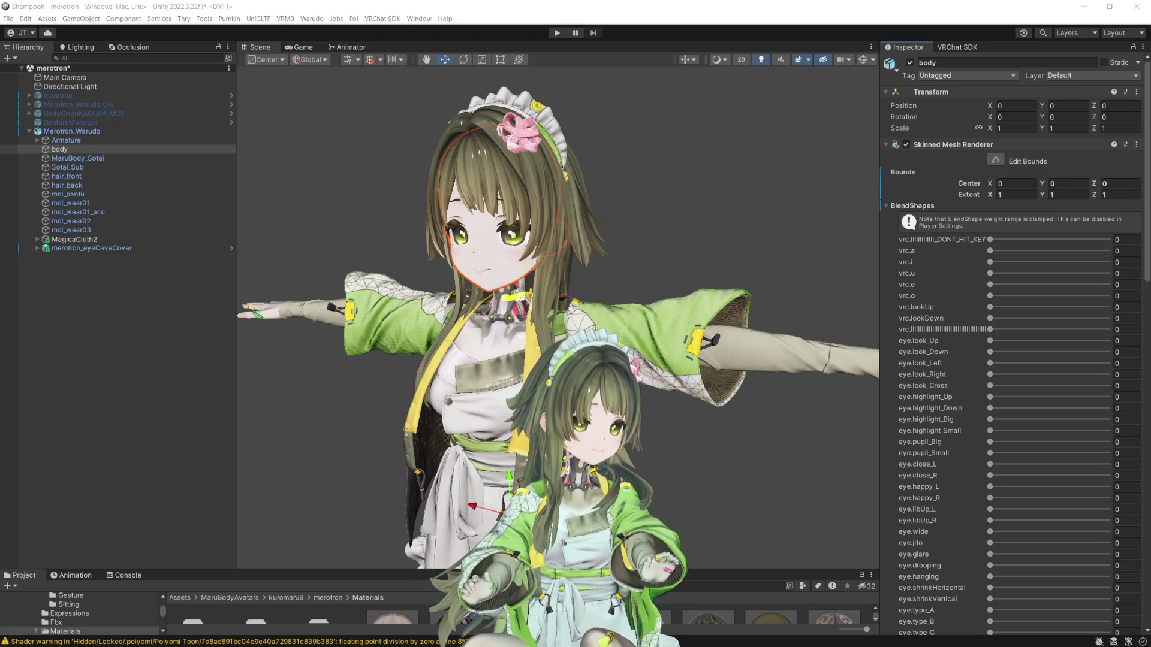
- Bring Warudo forward, maximize it, pan the blueprint graph, then show Camera 1's settings in the Scene tab
key(alt+Tab)
drag(536, 107, 490, 103)
double_click(490, 103)
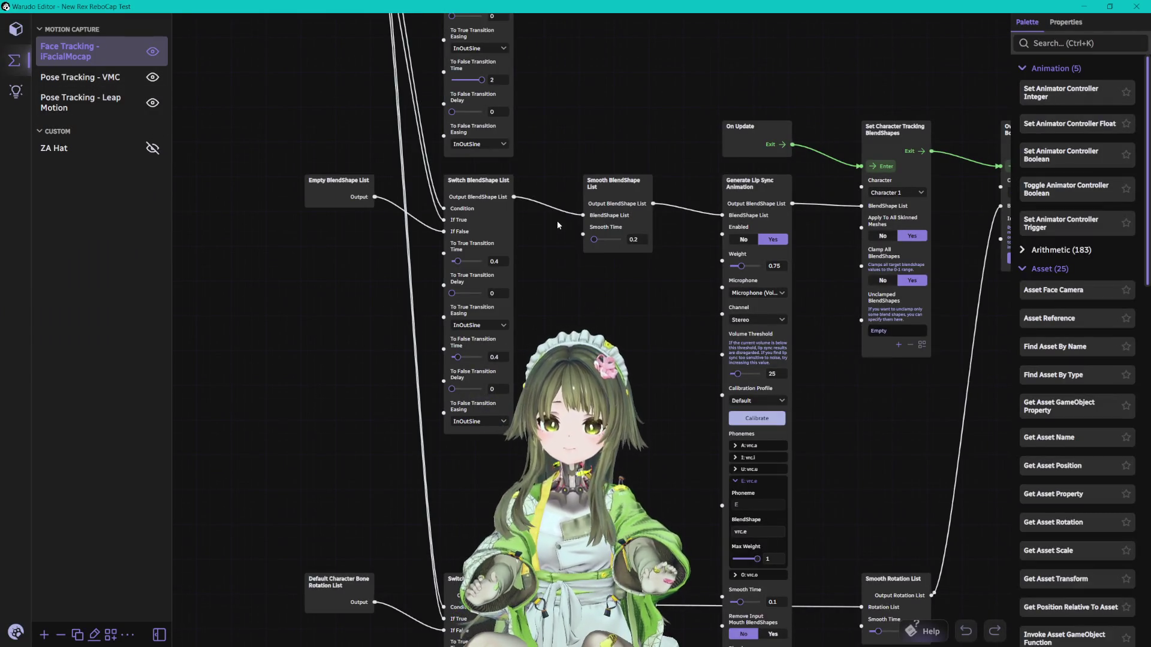
mouse_move(551, 240)
mouse_down()
mouse_move(614, 486)
mouse_move(865, 470)
mouse_move(737, 324)
mouse_move(655, 195)
mouse_move(459, 373)
mouse_move(447, 503)
mouse_up()
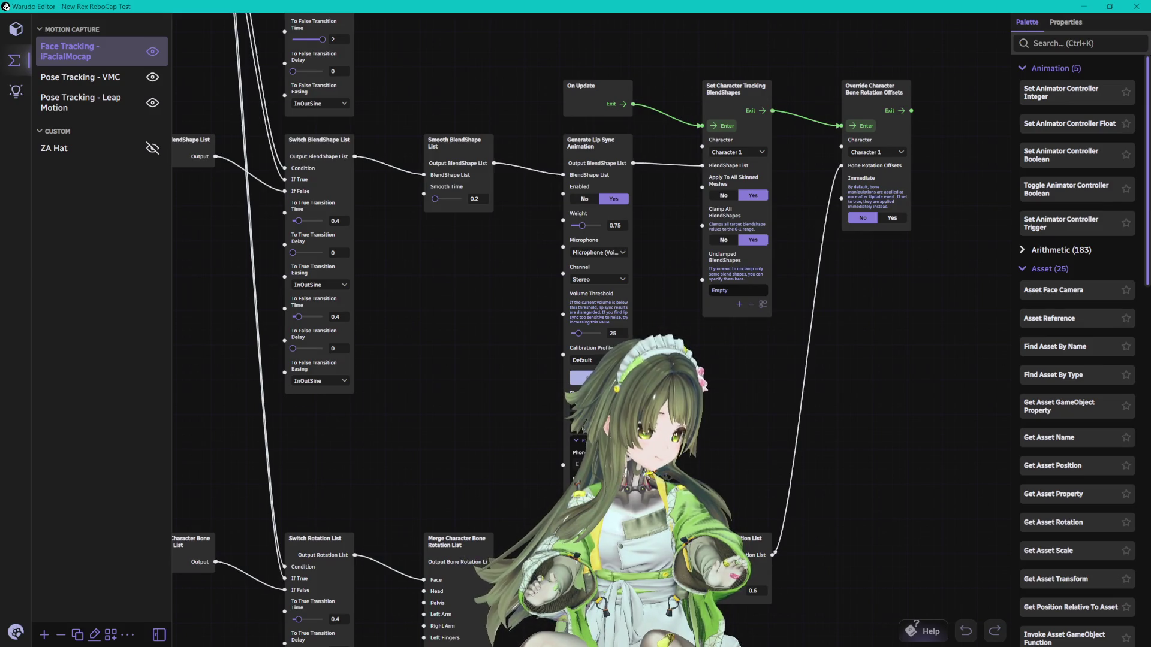
click(16, 28)
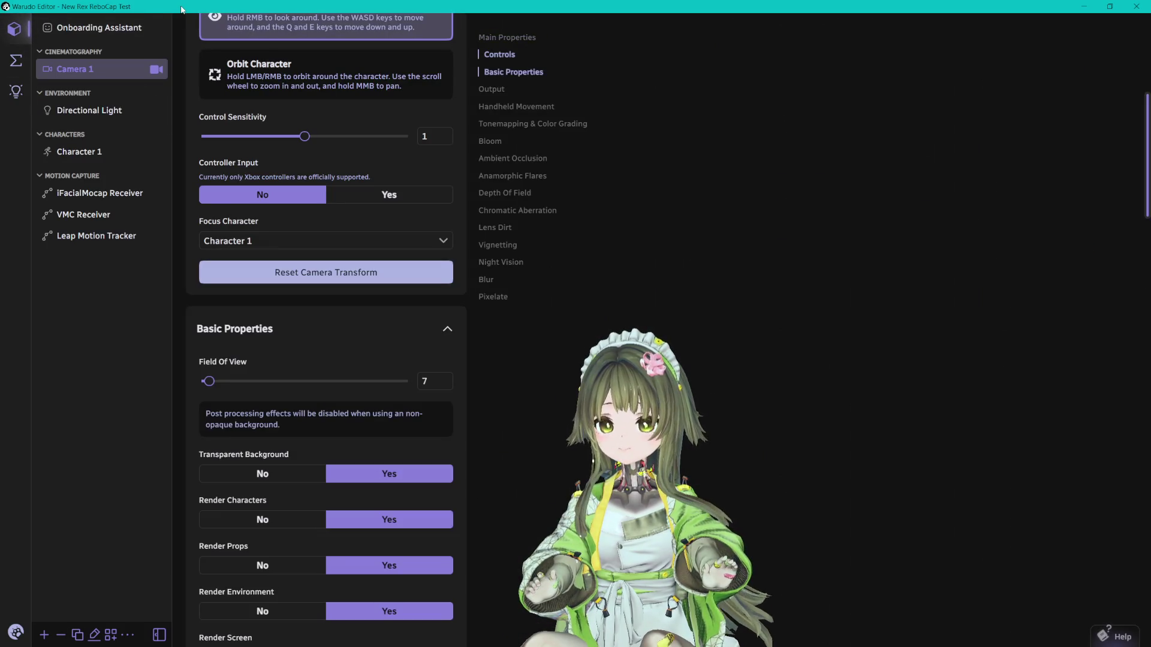
- Restore the Warudo editor window and review Character 1's properties
double_click(117, 6)
scroll(479, 250, up, 2)
click(282, 253)
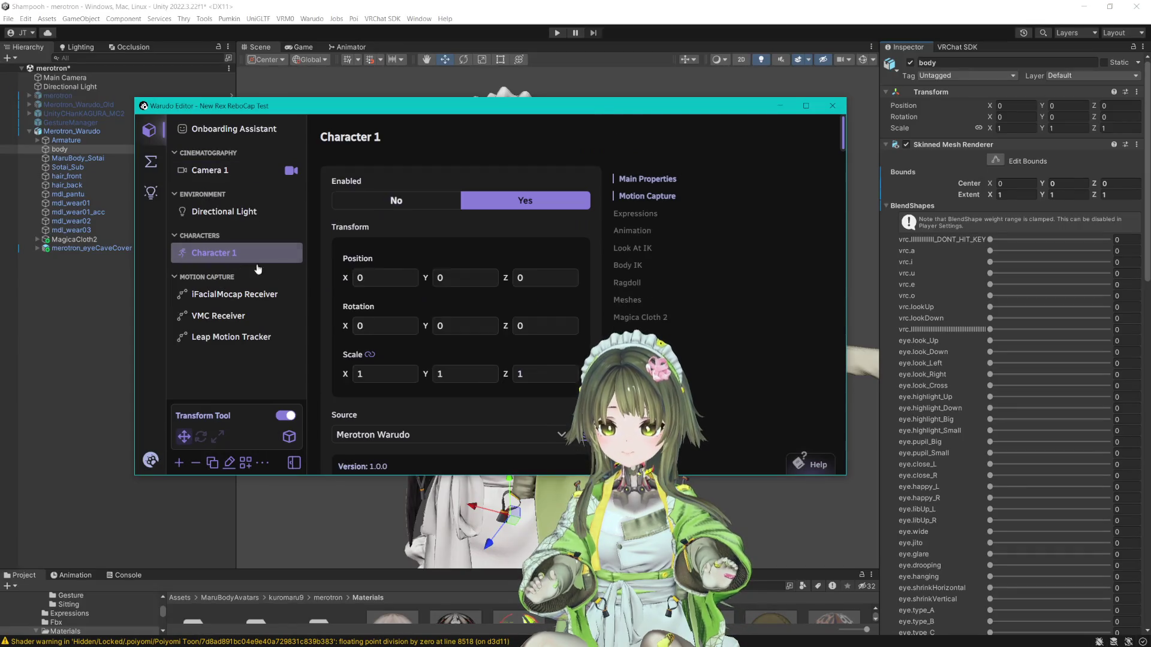
scroll(460, 305, down, 10)
scroll(552, 311, down, 6)
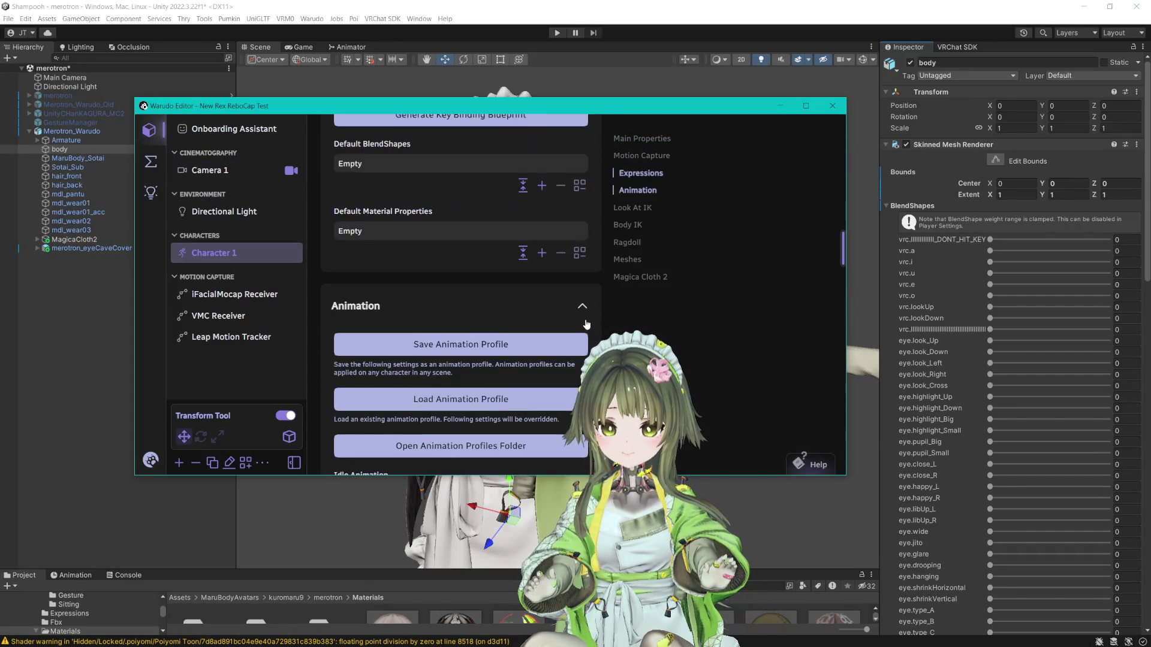
scroll(584, 322, down, 4)
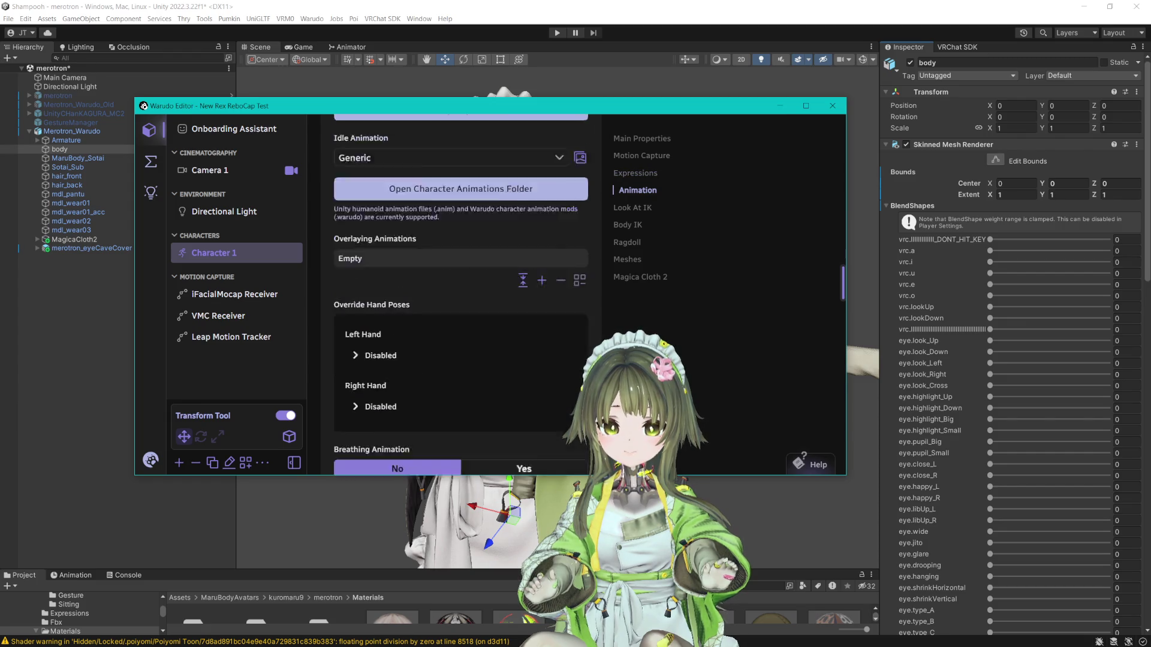
scroll(461, 293, down, 5)
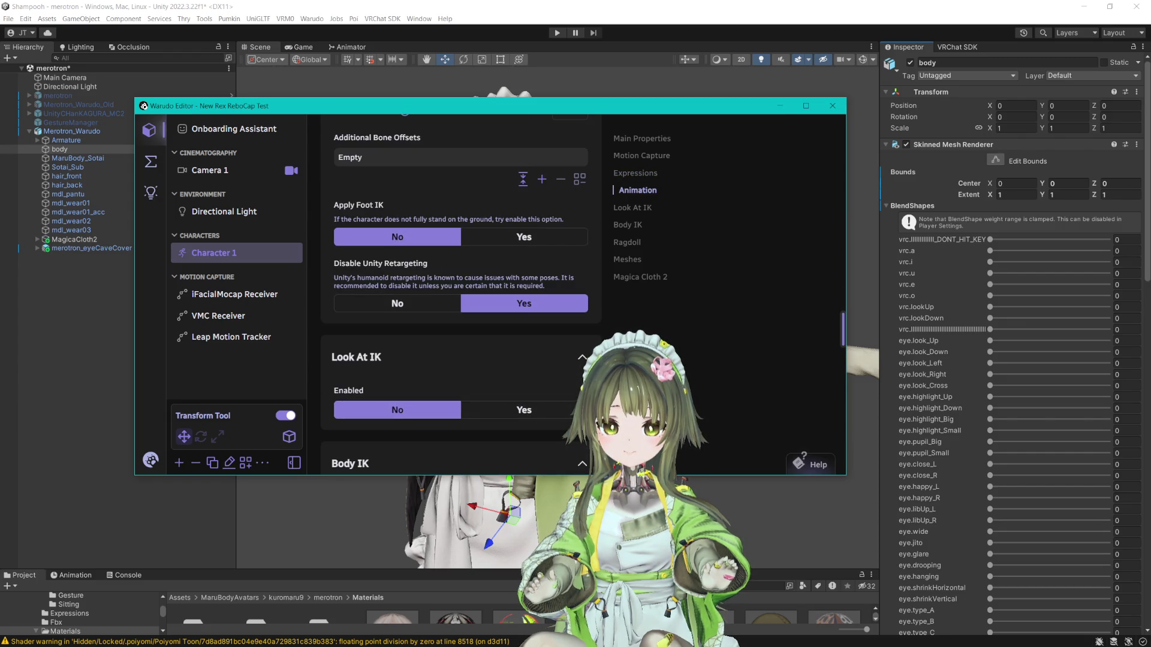
- Look through the iFacialMocap Receiver settings
click(255, 300)
scroll(460, 287, down, 5)
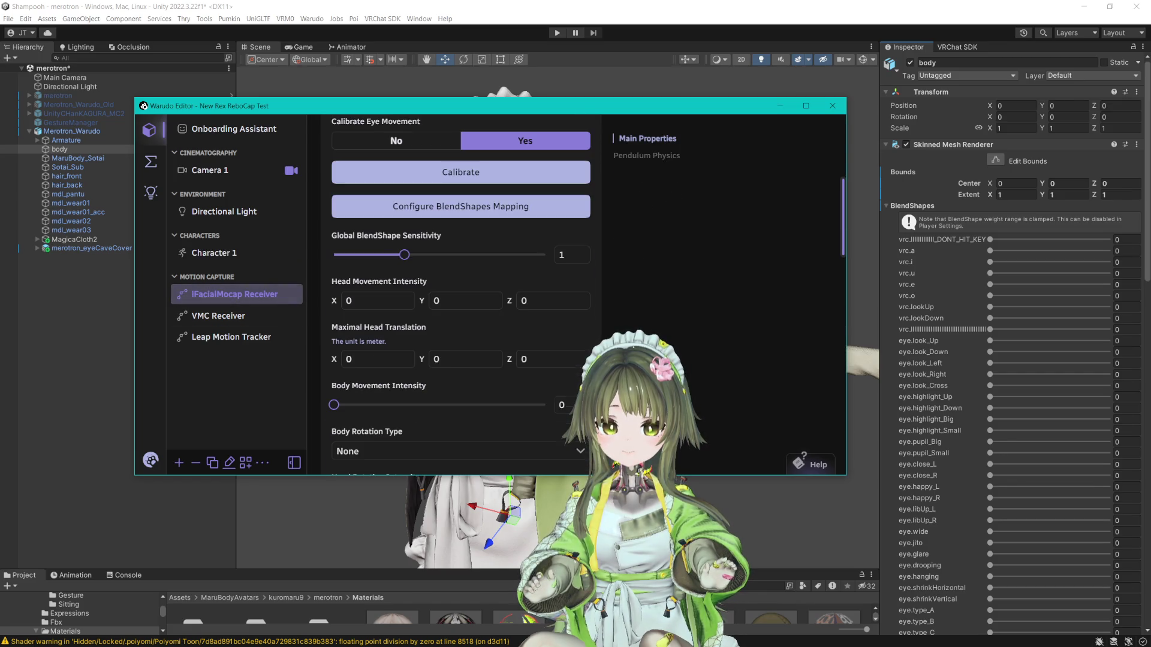
scroll(460, 288, up, 3)
scroll(460, 287, down, 5)
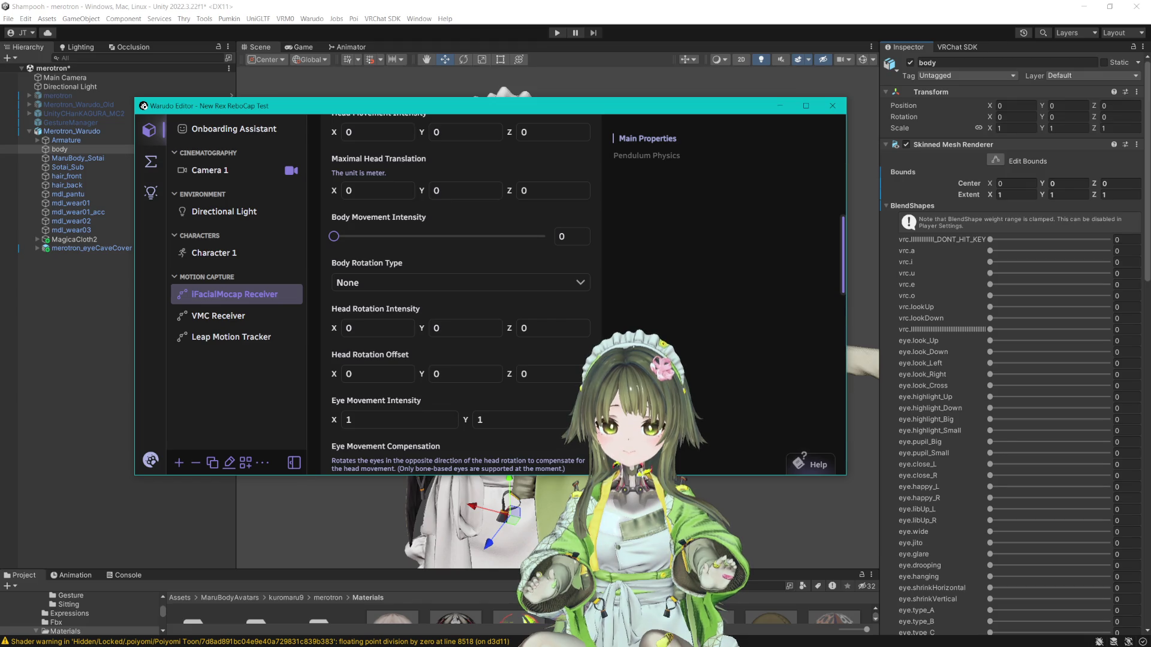
scroll(460, 294, down, 3)
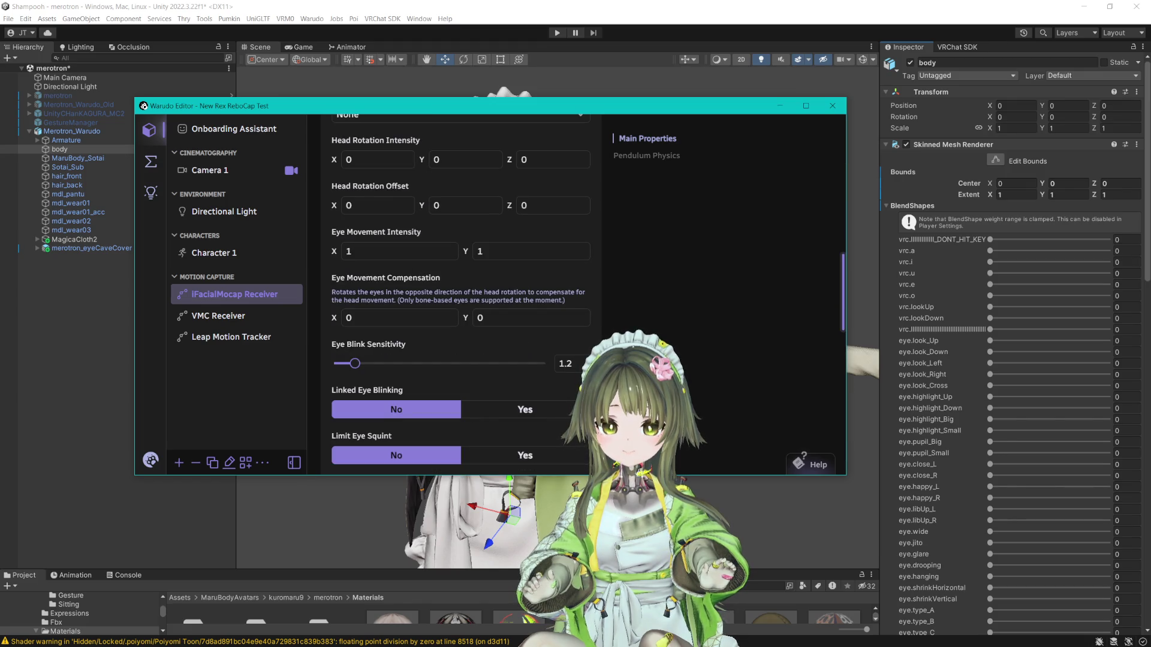
scroll(460, 294, down, 3)
scroll(582, 344, up, 1)
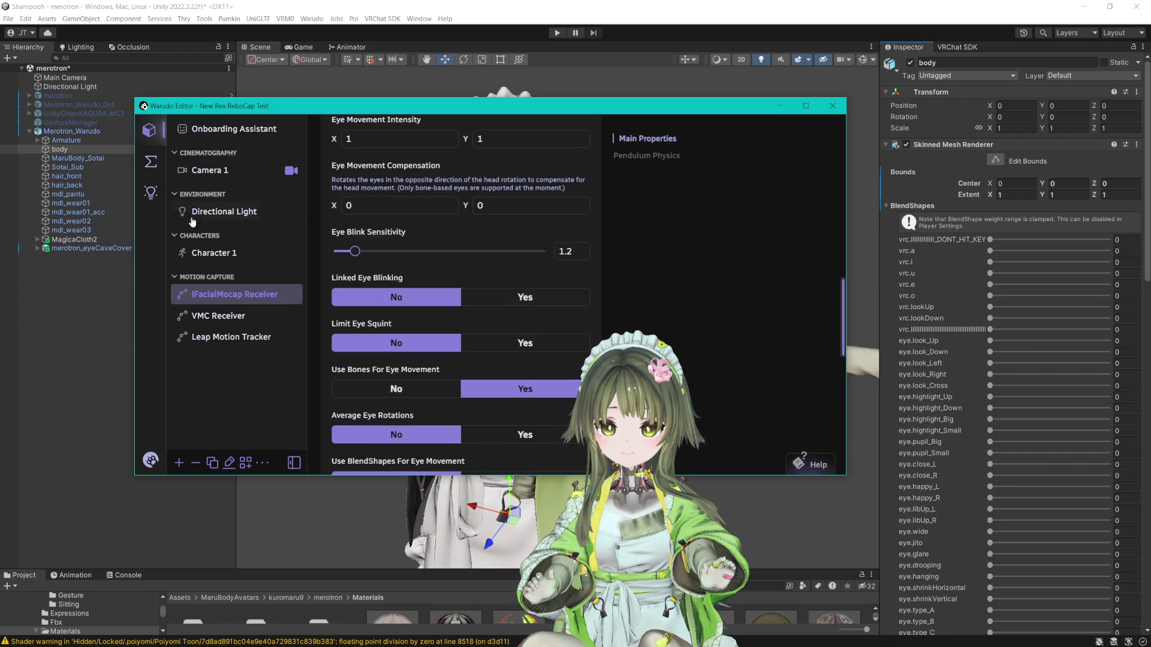
- Inspect the Blueprints node graph, panning it slightly
click(163, 159)
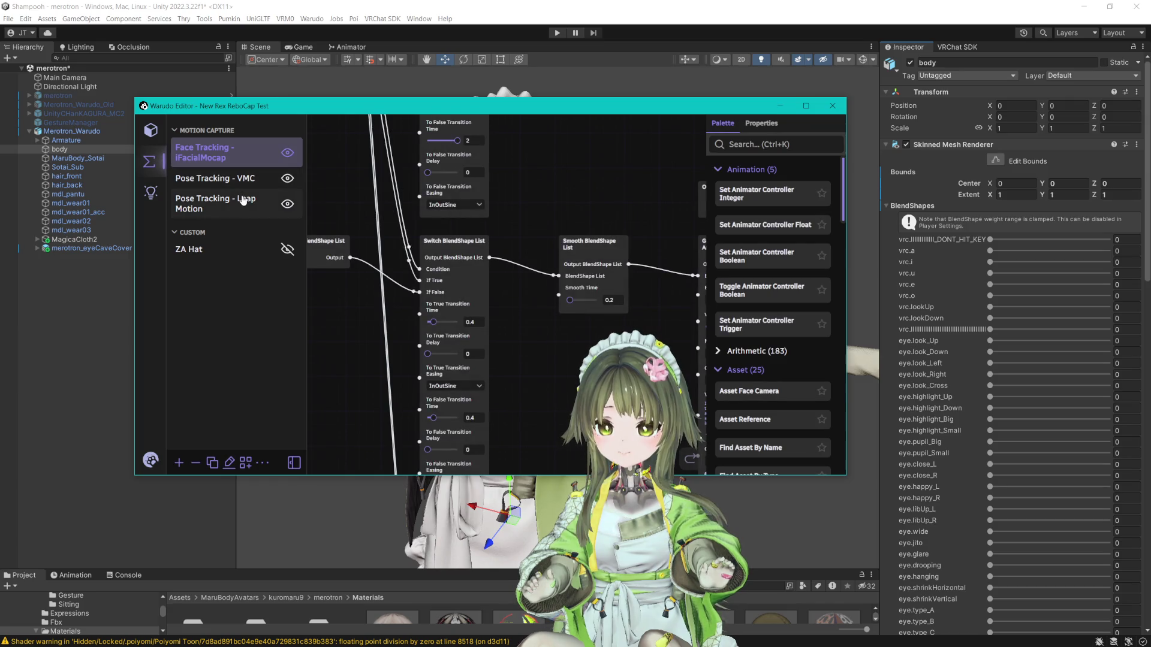
scroll(513, 235, down, 3)
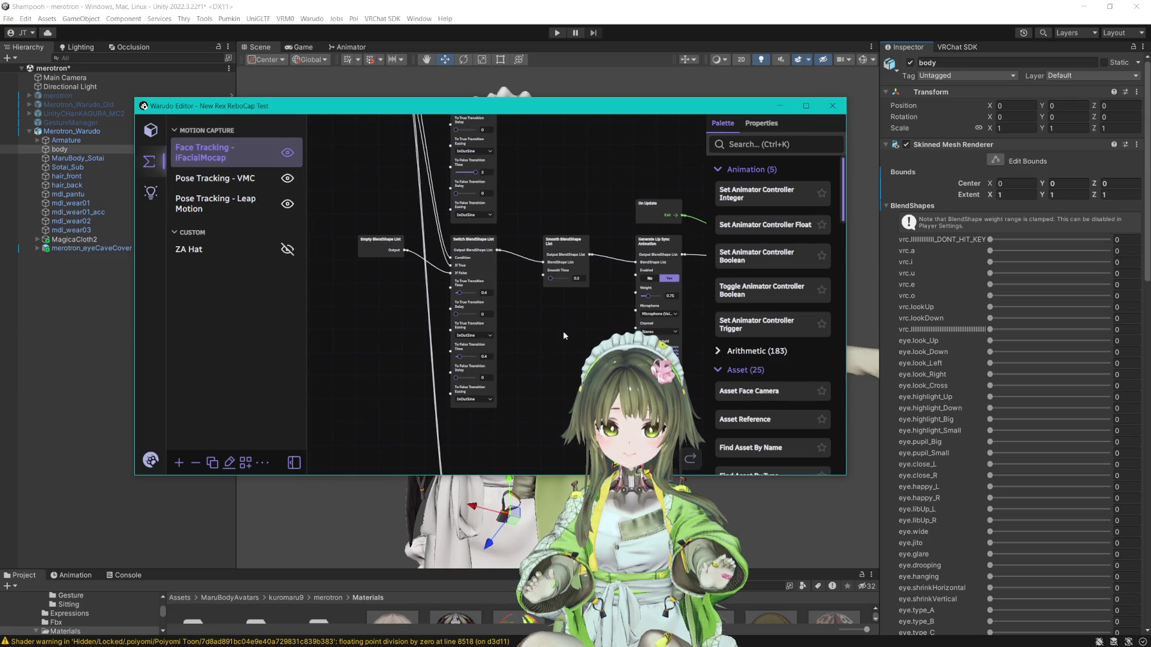
mouse_move(591, 329)
mouse_down()
mouse_move(577, 308)
mouse_move(614, 322)
mouse_move(618, 260)
mouse_move(495, 159)
mouse_up()
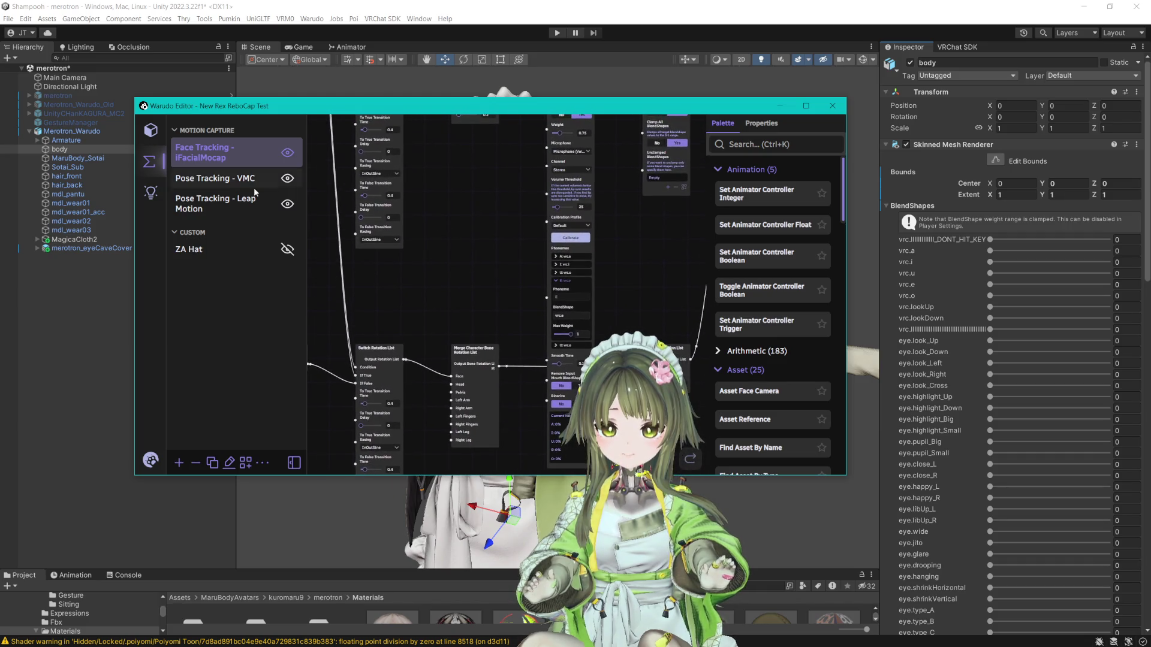
- Recheck the iFacialMocap Receiver and Character 1 settings, then bring the Warudo Pro view forward
click(148, 133)
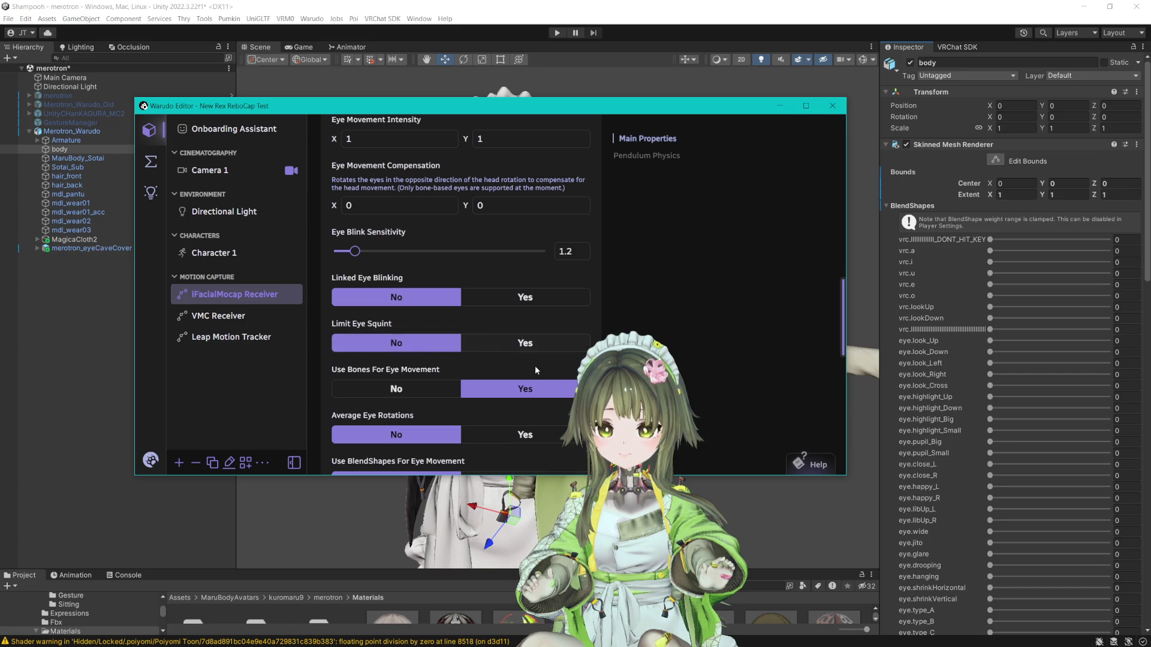
scroll(574, 380, down, 1)
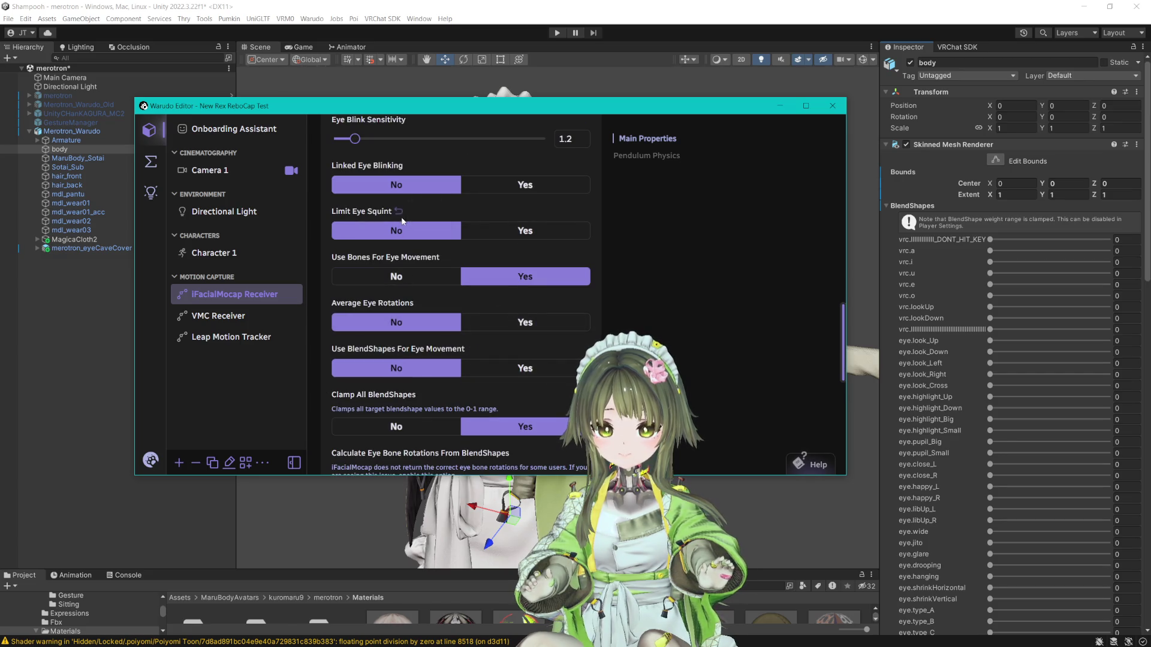
scroll(422, 374, down, 2)
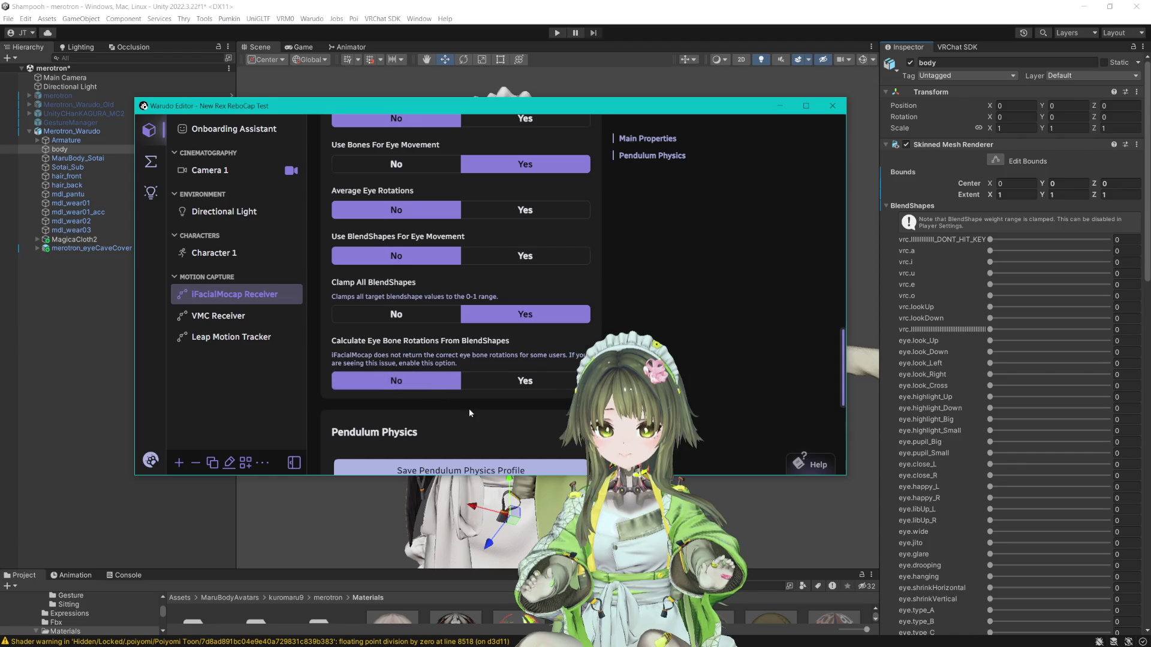
scroll(469, 409, down, 4)
scroll(469, 408, up, 14)
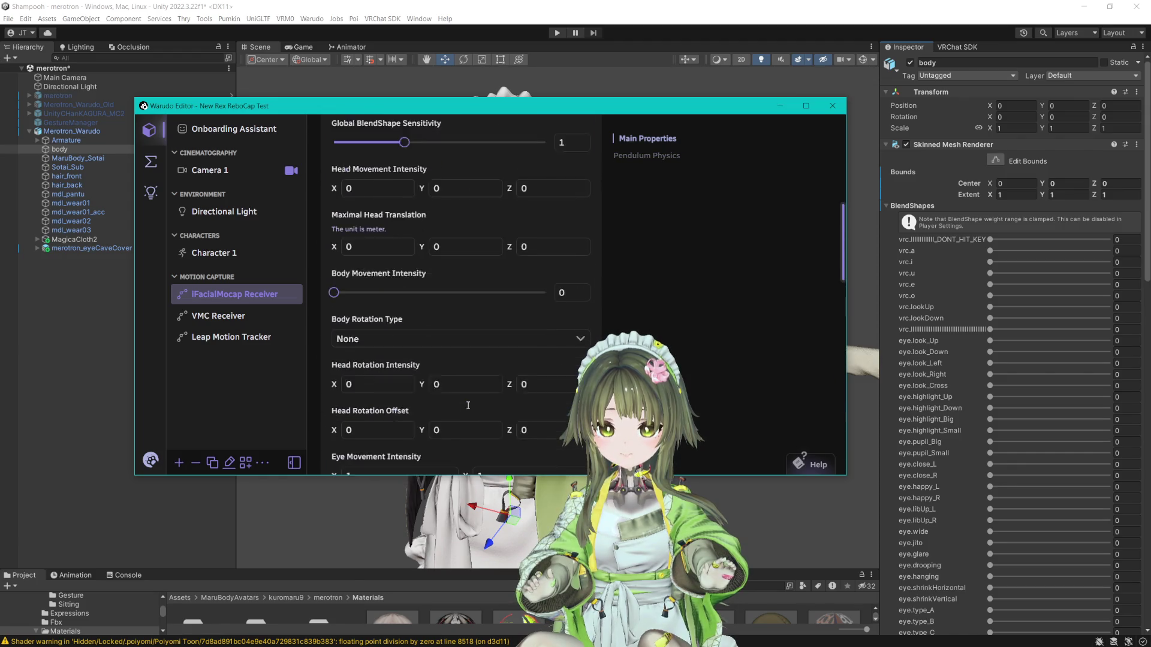
scroll(468, 406, up, 5)
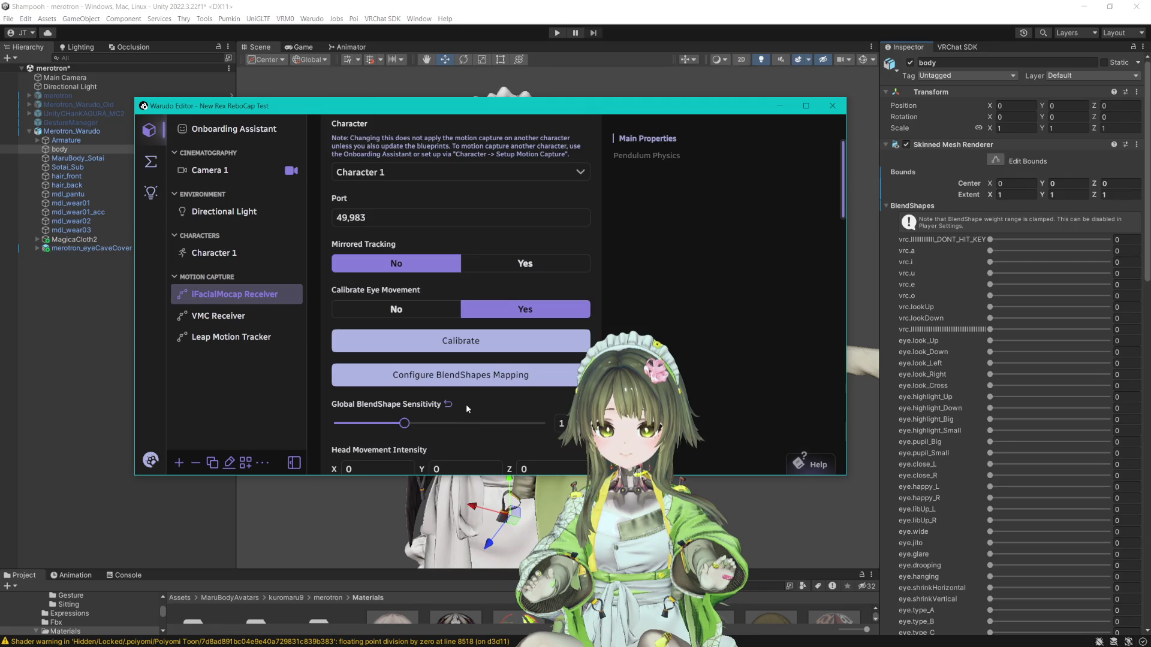
scroll(466, 404, up, 2)
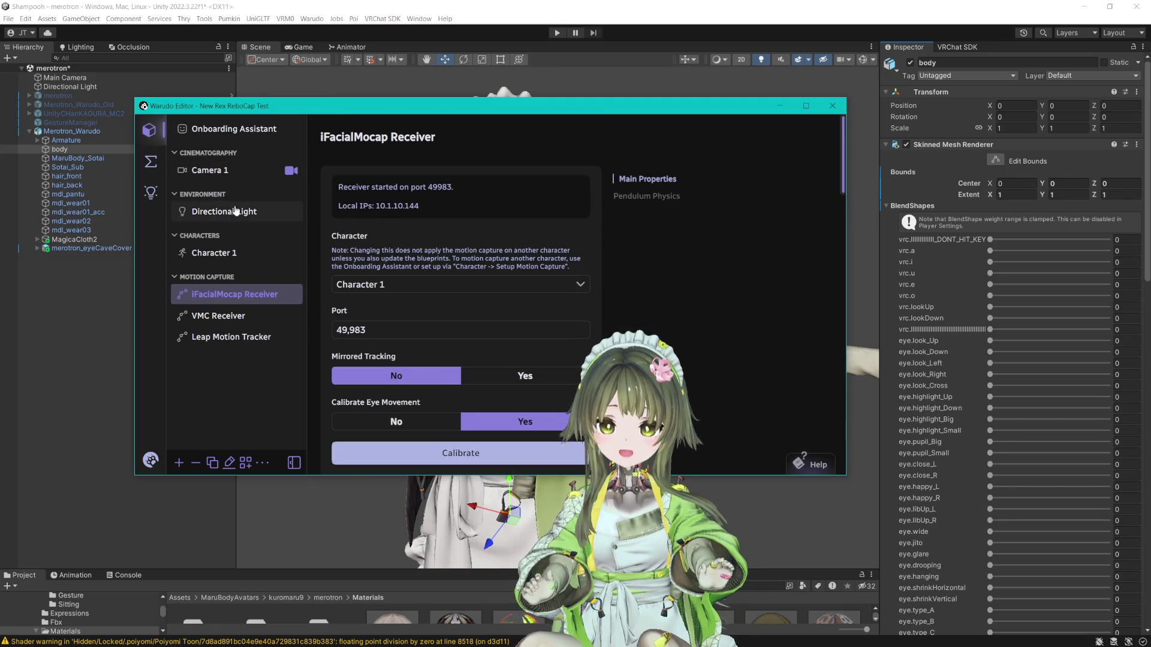
click(214, 253)
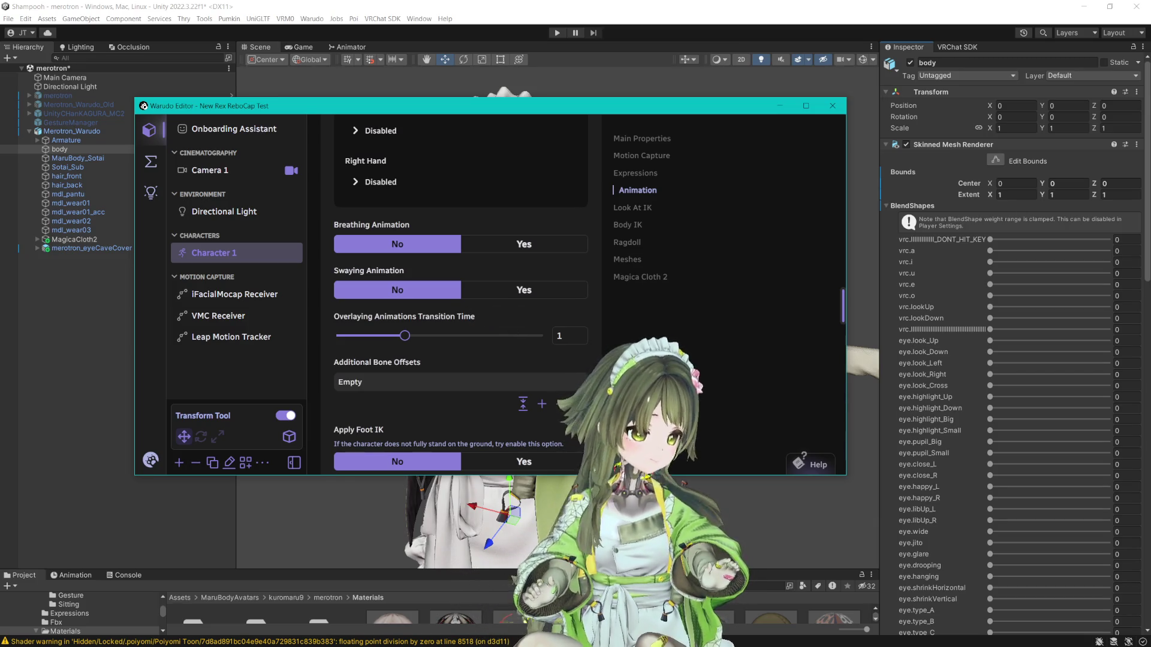
click(499, 85)
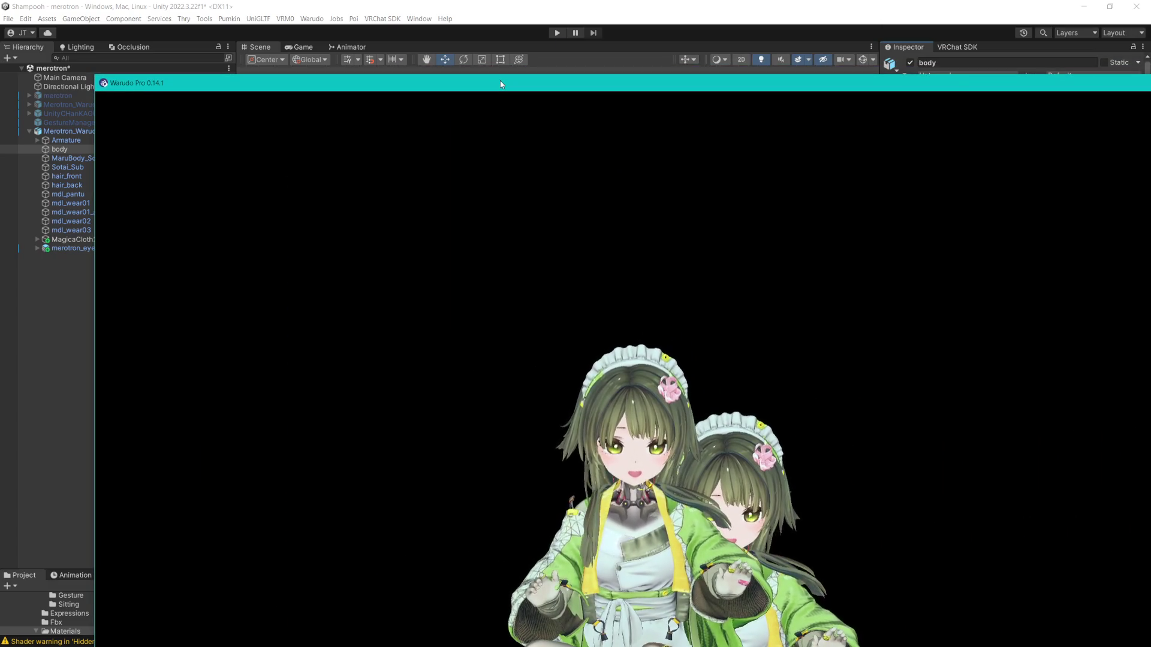
- Make the Warudo Pro view full screen and transparent over Unity, and close the Warudo editor
double_click(500, 82)
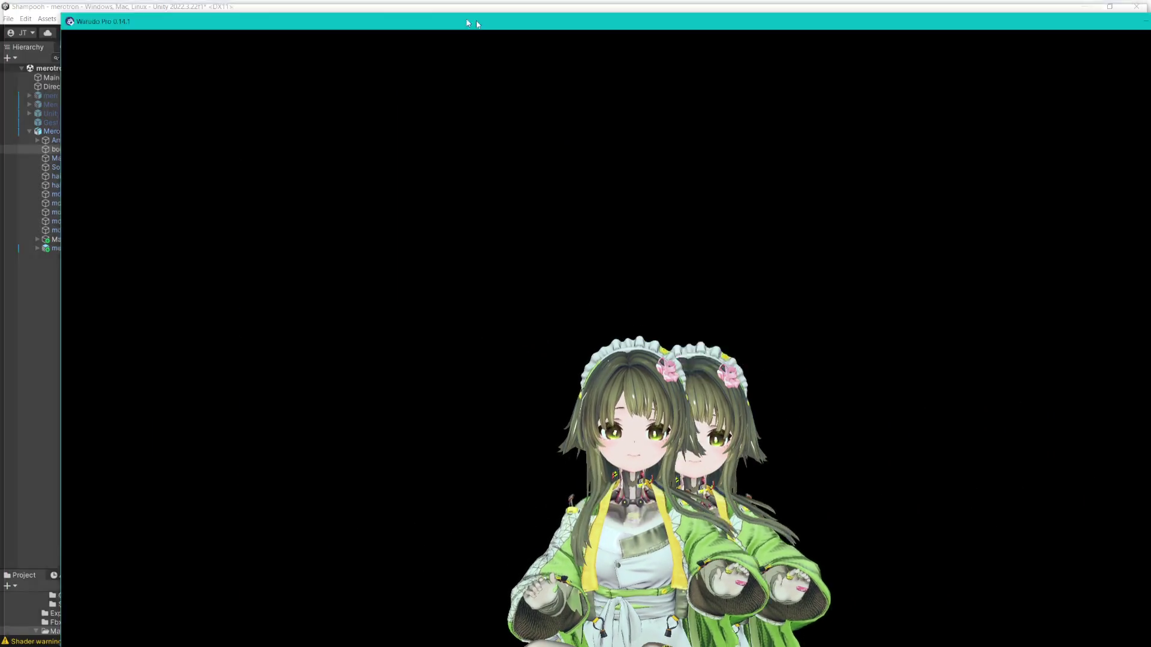
key(alt+Tab)
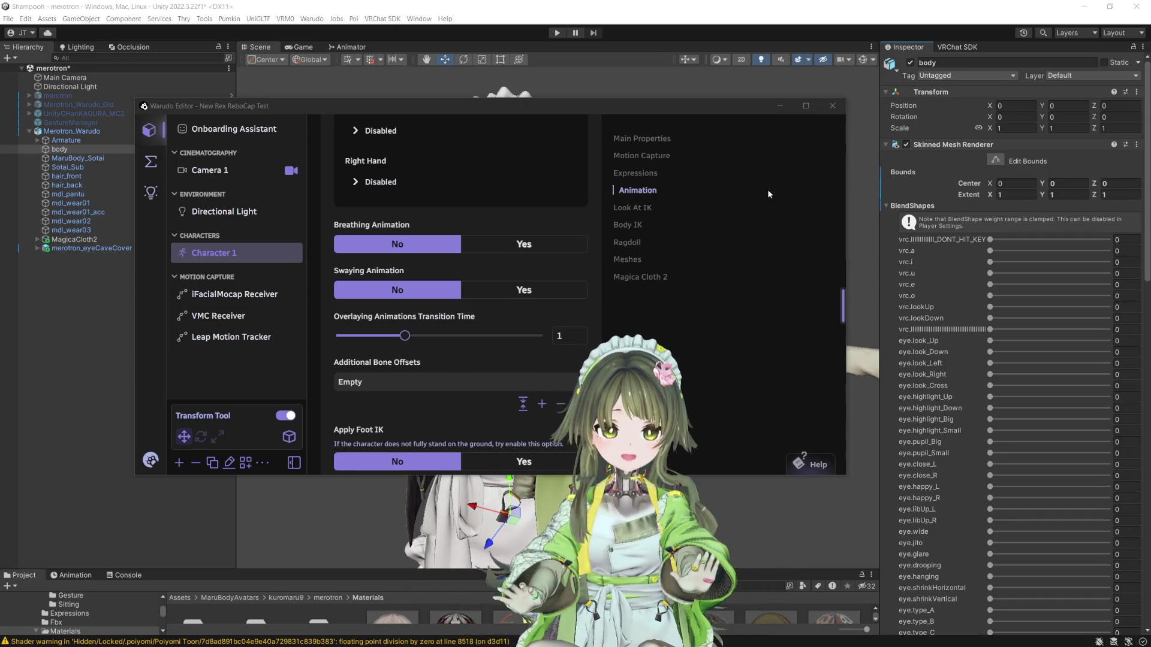
click(832, 106)
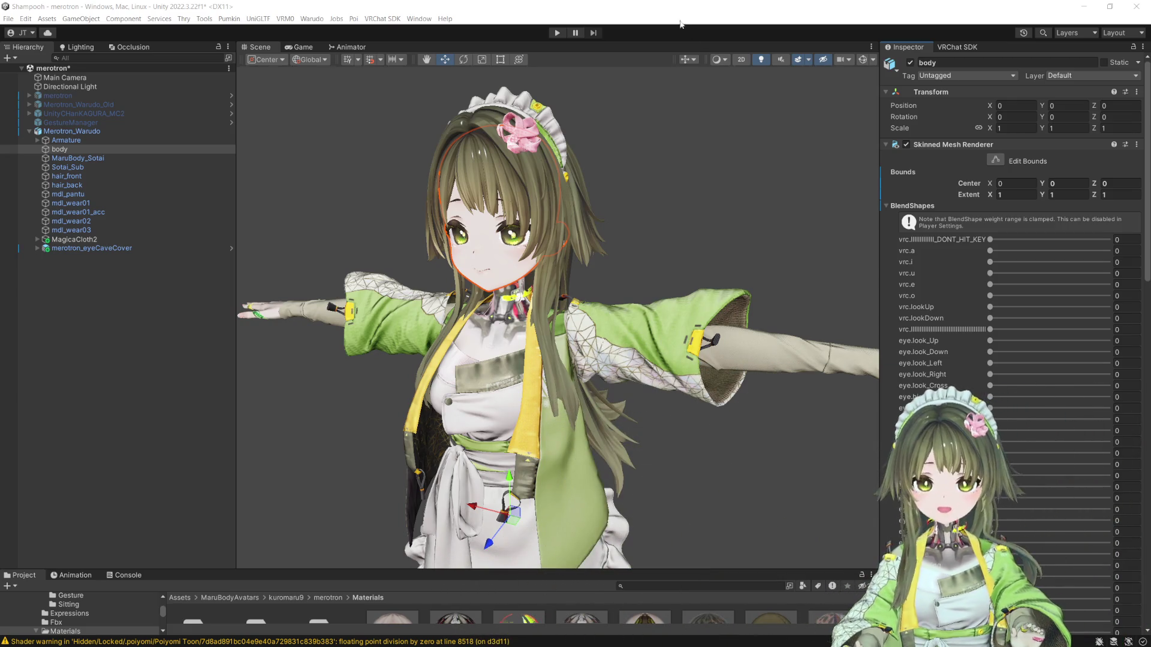
- Raise Wear01_Skirt's collider collision friction from 0.05 to 0.5, then play with Merotron_Warudo selected
drag(599, 420, 599, 248)
scroll(642, 308, up, 5)
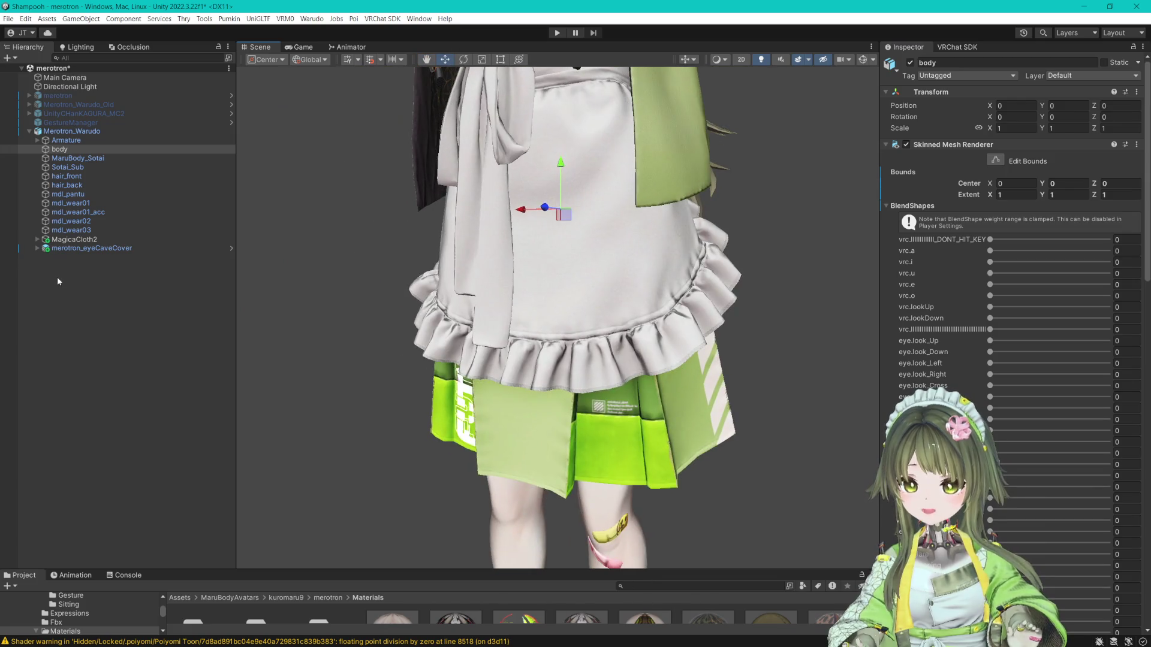
click(90, 281)
click(37, 239)
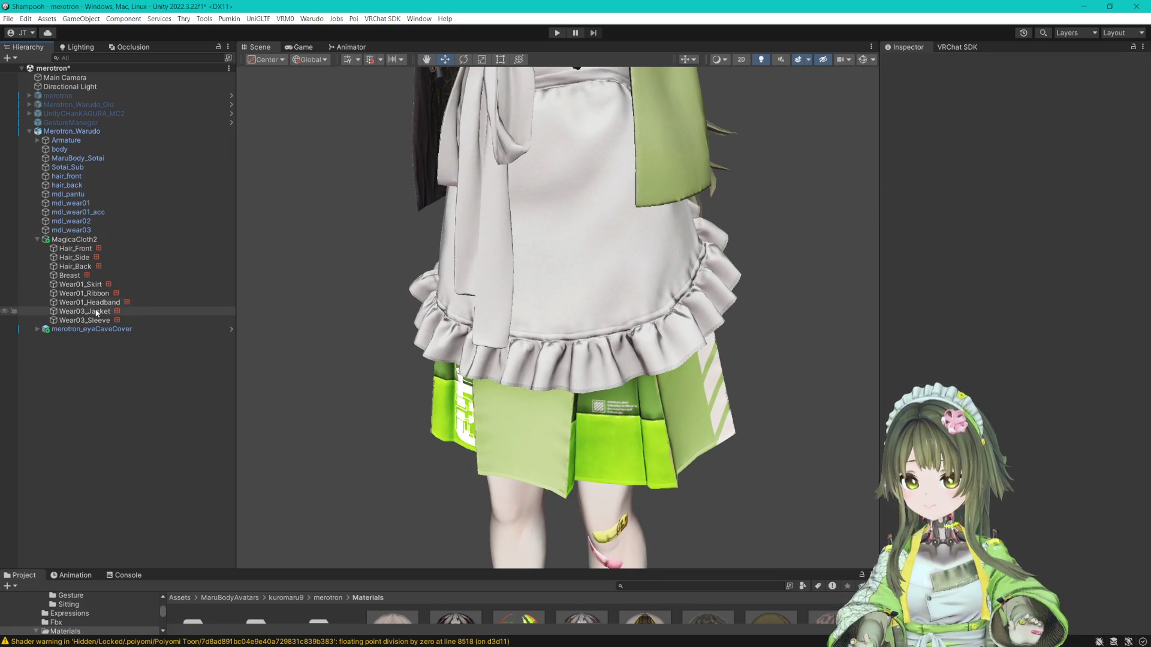
click(120, 320)
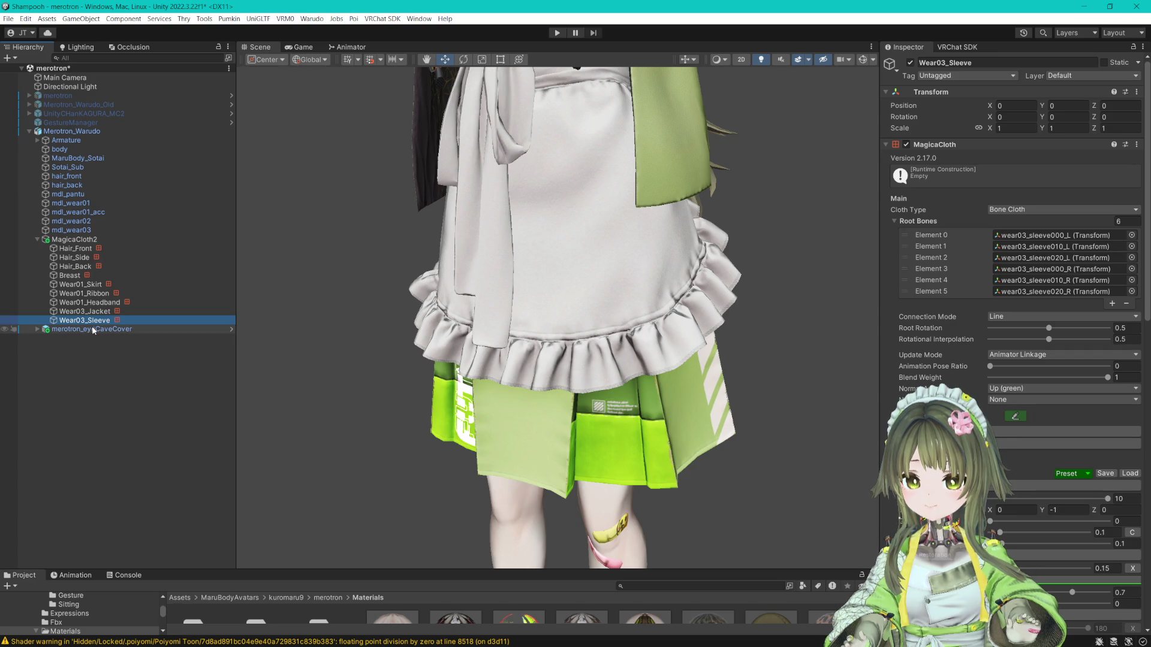
click(90, 284)
scroll(1027, 320, down, 5)
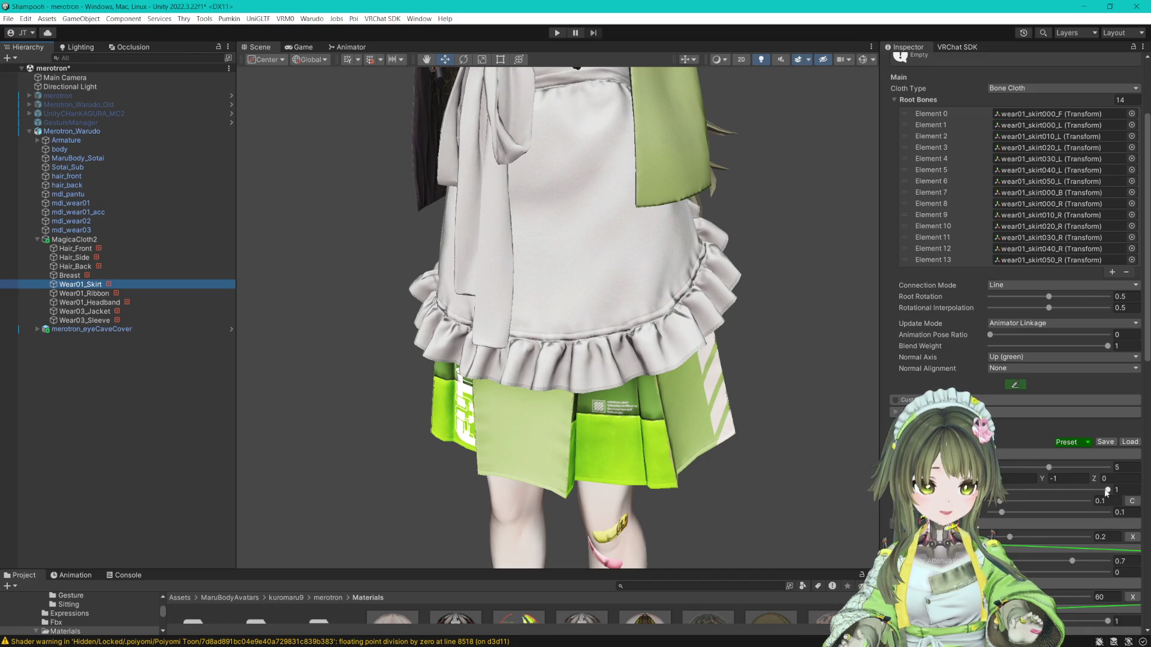
scroll(1106, 493, down, 20)
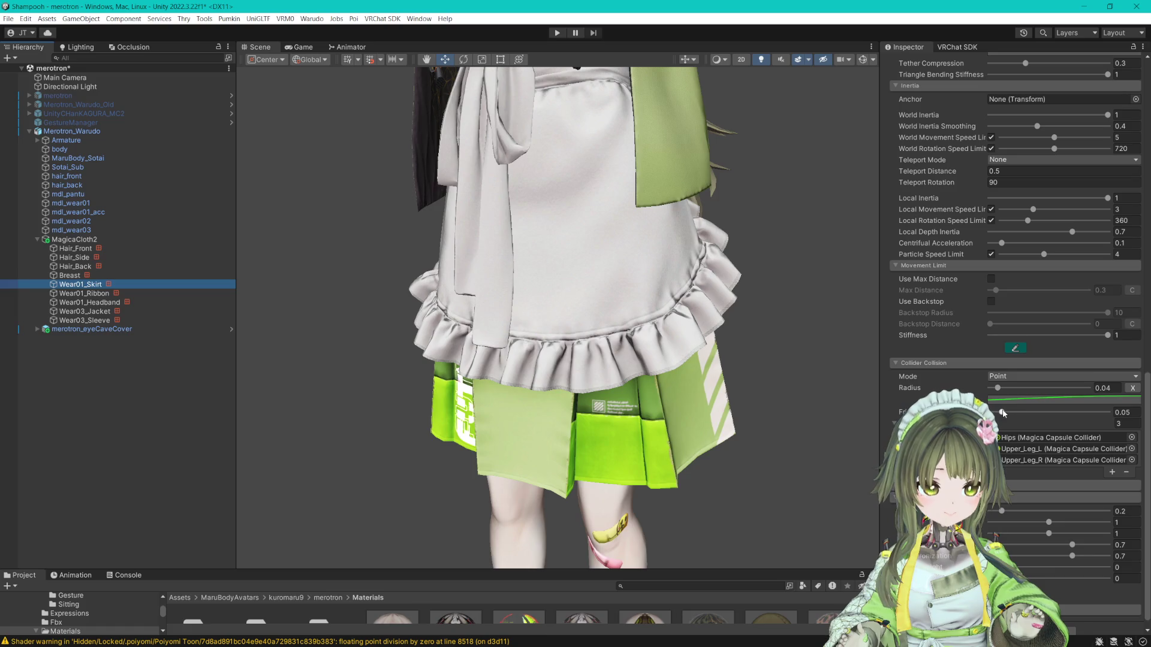
drag(1004, 411, 1106, 422)
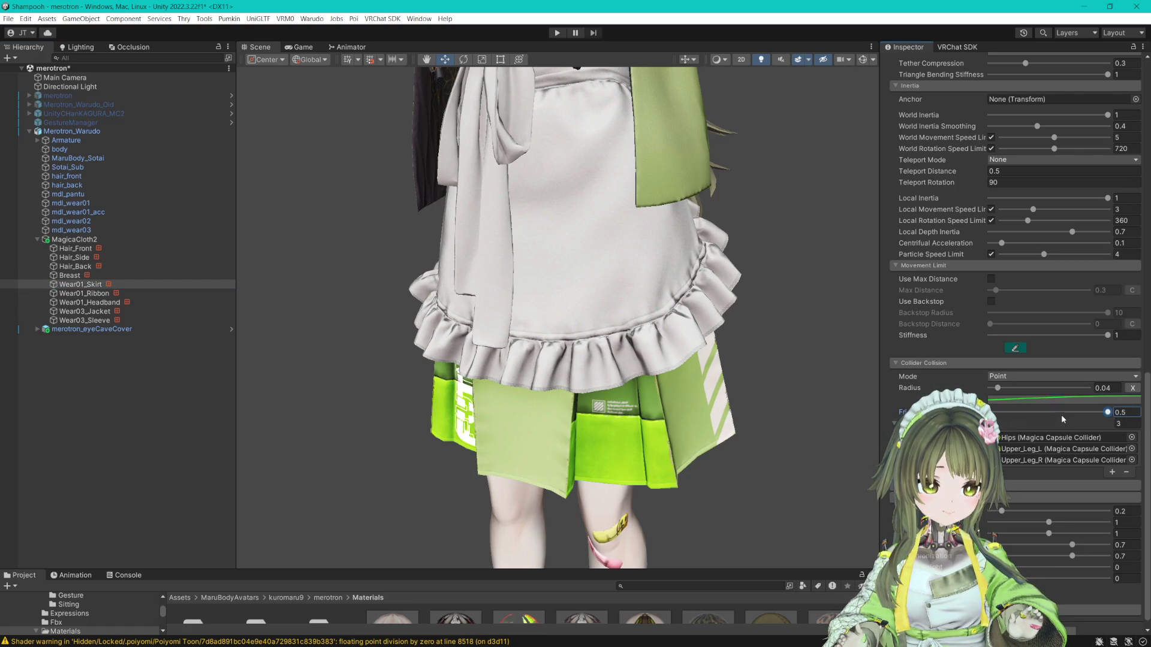
click(108, 132)
click(556, 34)
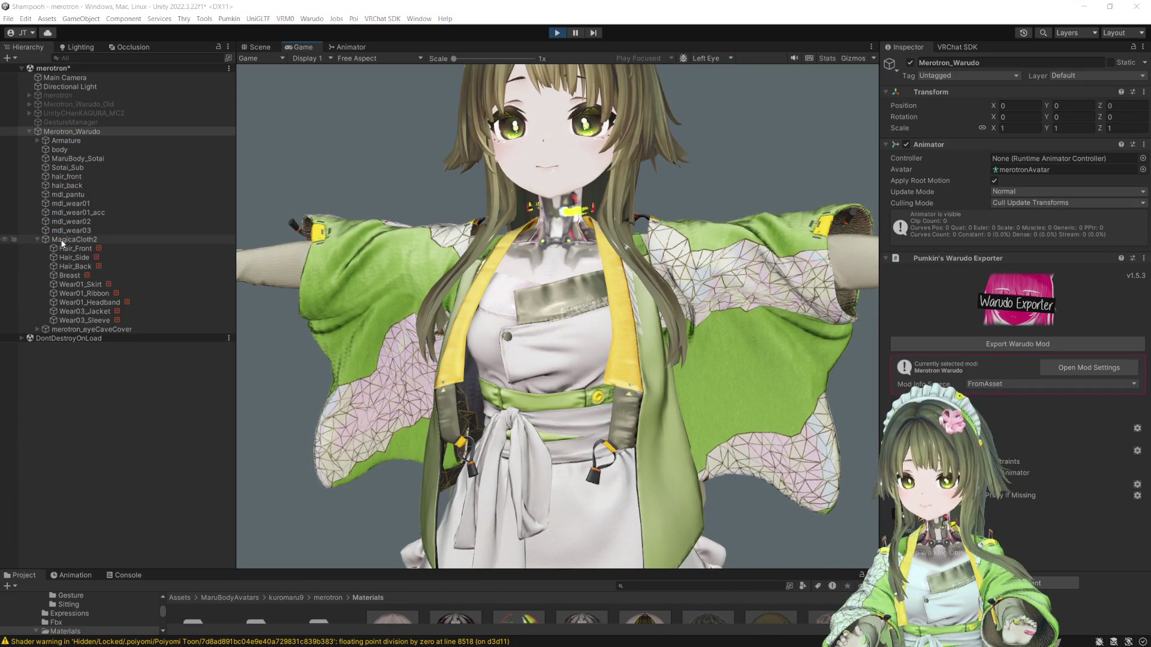
- Lift Upper_Leg_L and Upper_Leg_R to test the skirt collision, undoing each rotation
click(37, 140)
click(45, 149)
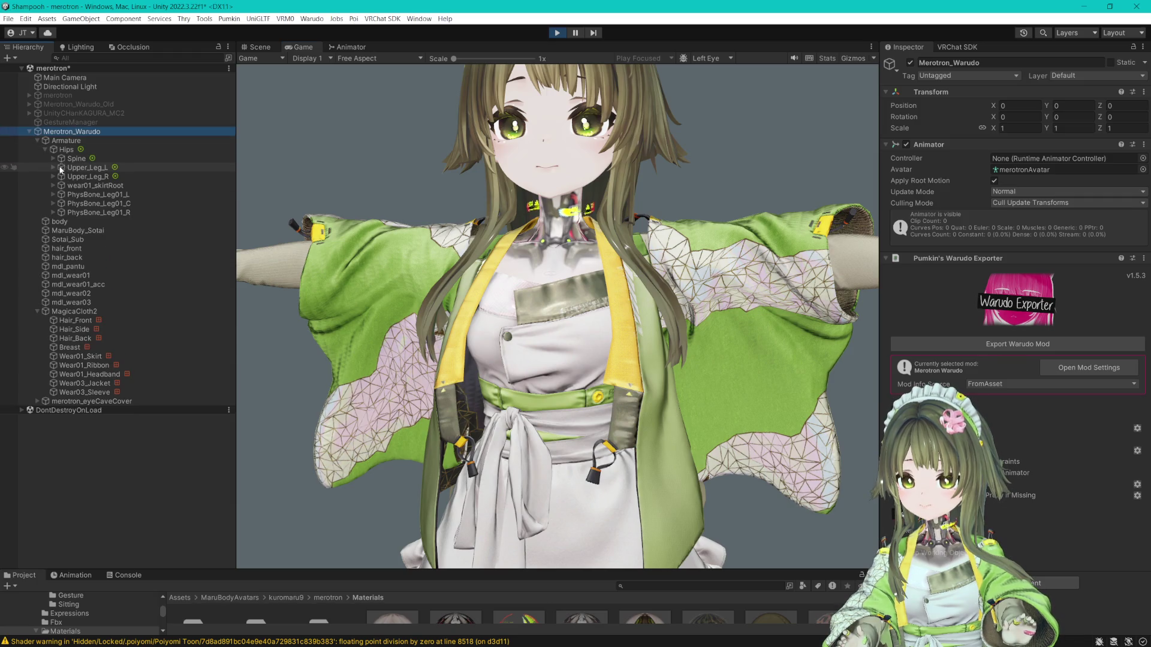
double_click(60, 168)
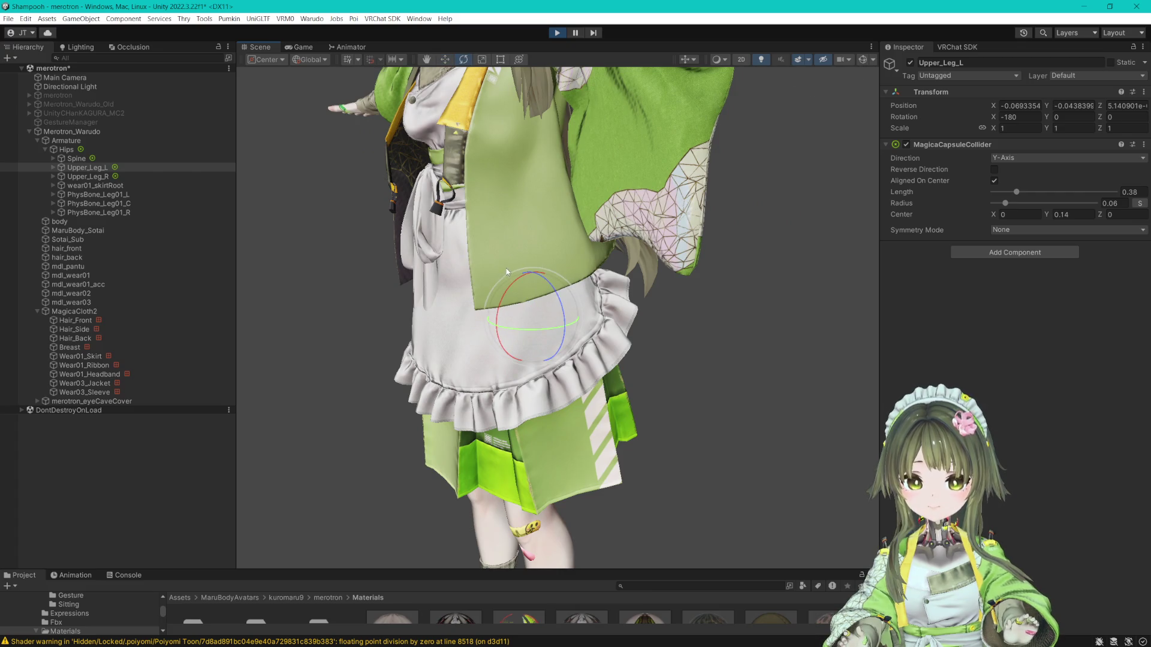
mouse_move(509, 286)
mouse_down()
mouse_move(645, 290)
mouse_move(636, 293)
mouse_move(736, 326)
mouse_up()
key(ctrl+z)
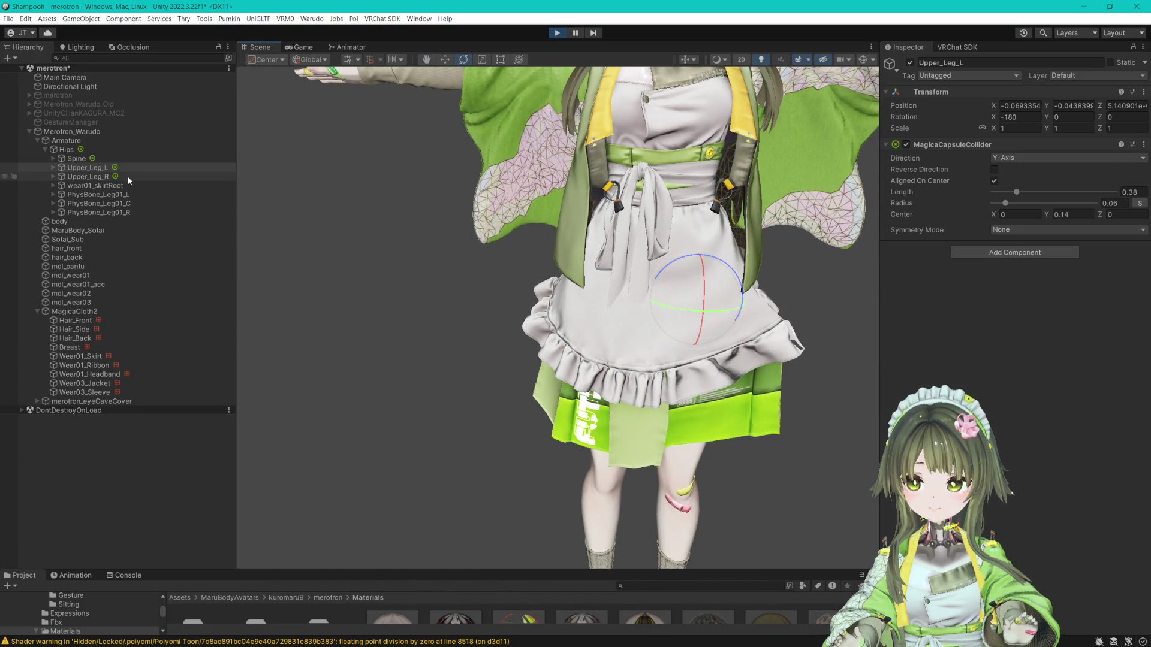
ctrl+click(127, 175)
mouse_move(626, 264)
mouse_down()
mouse_move(548, 215)
mouse_move(604, 248)
mouse_up()
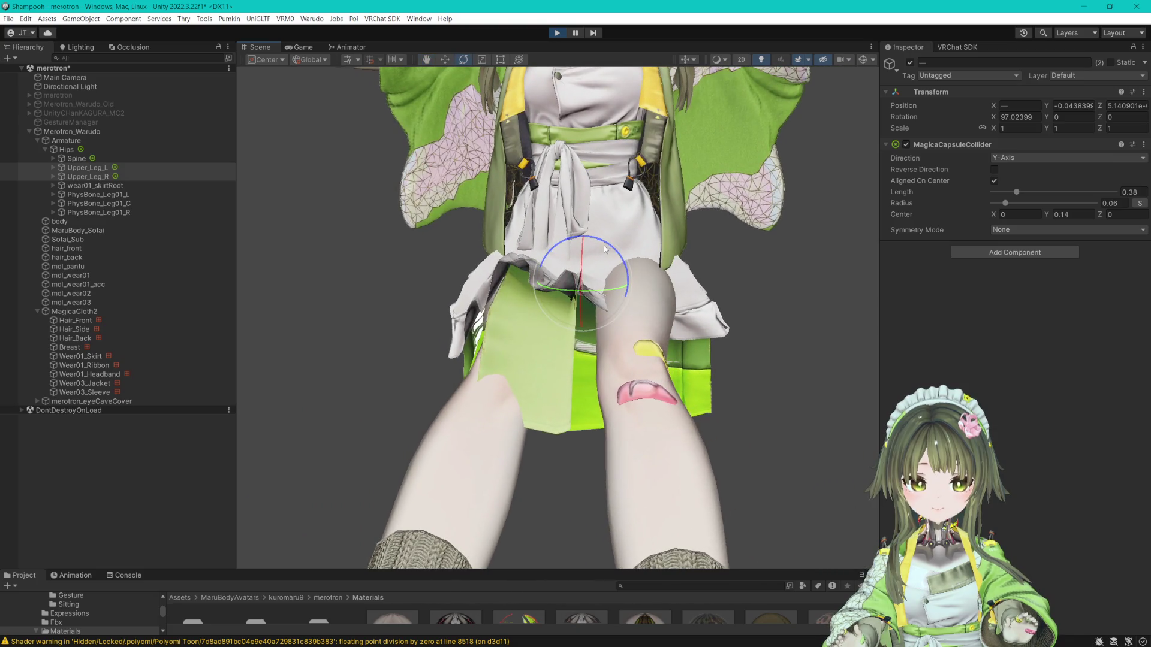
key(ctrl+z)
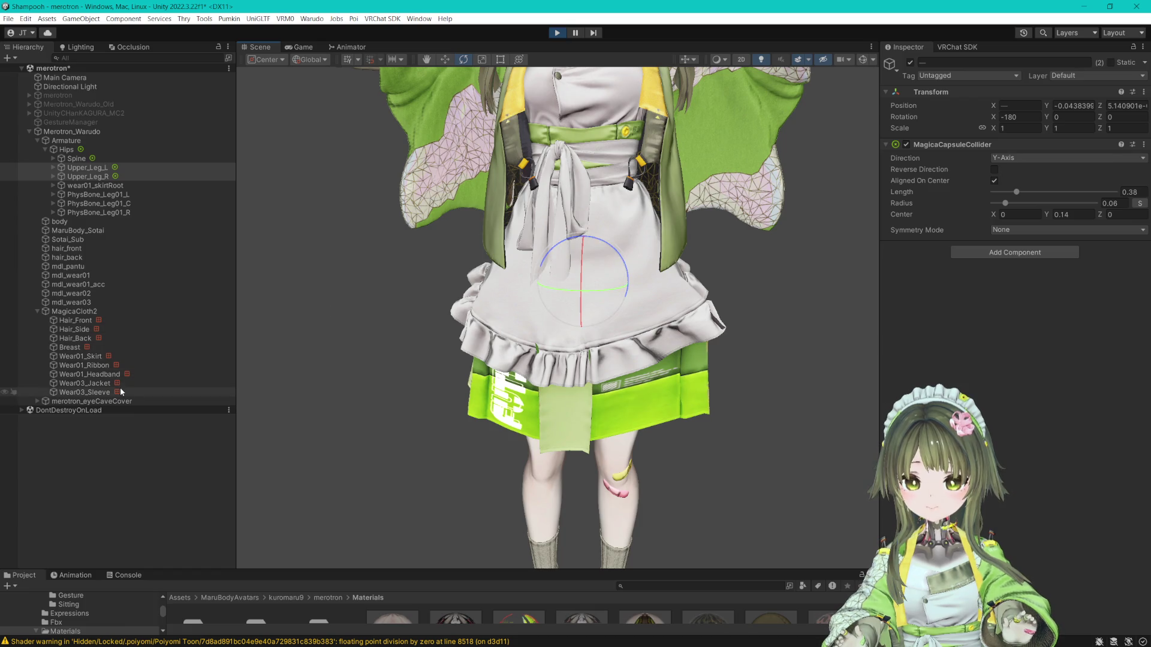
- Lower Wear01_Skirt's collision friction to 0.1 and retest by swinging both legs forward
click(172, 357)
scroll(1012, 452, down, 10)
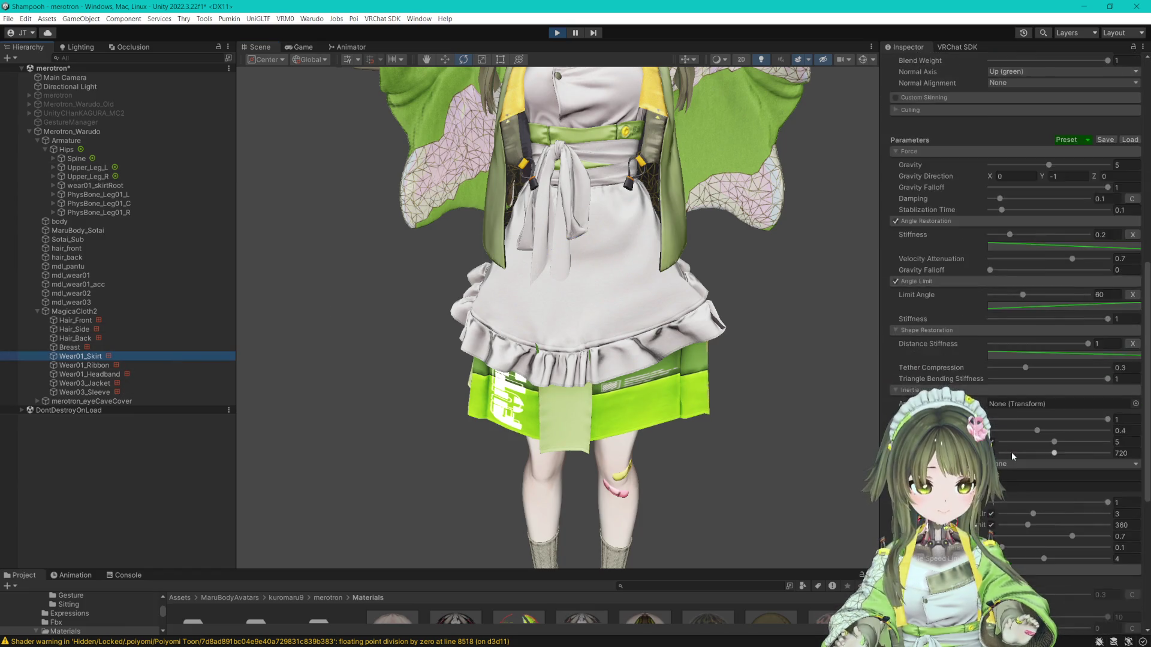
scroll(1055, 499, down, 3)
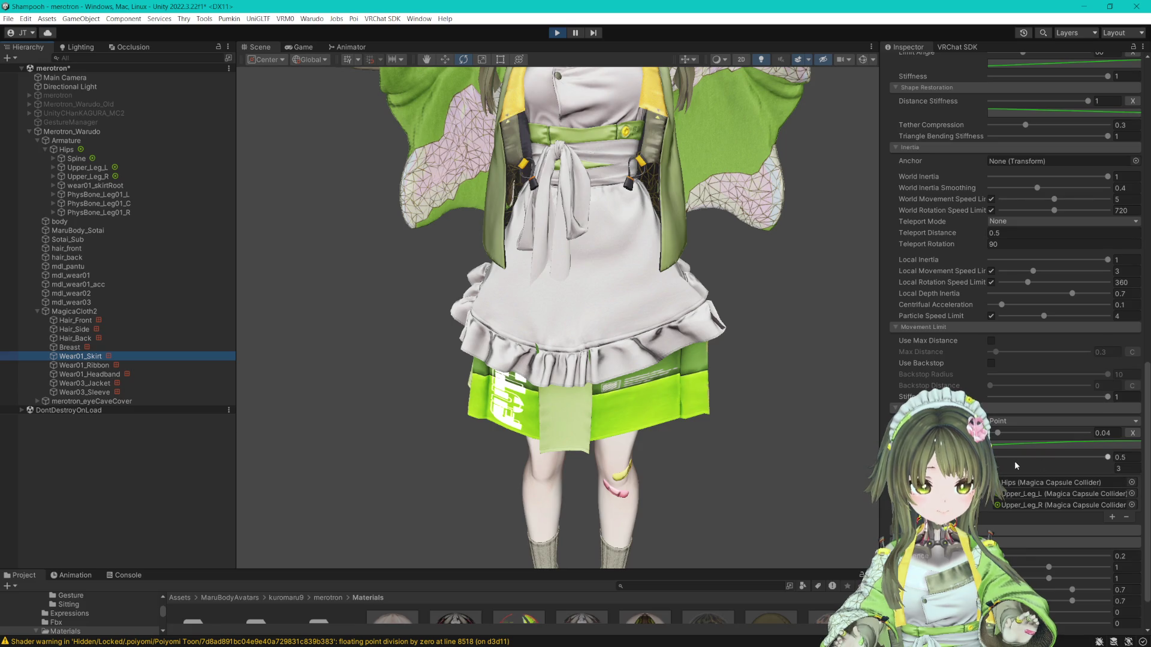
drag(1108, 456, 1077, 457)
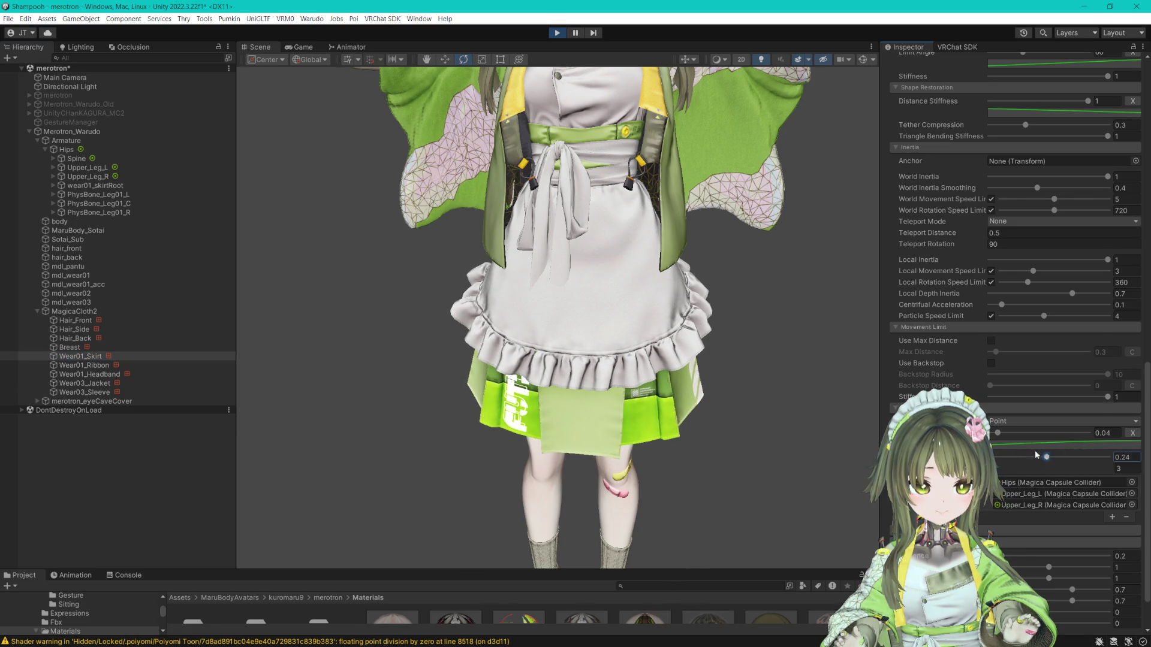
click(1124, 460)
text(0.1)
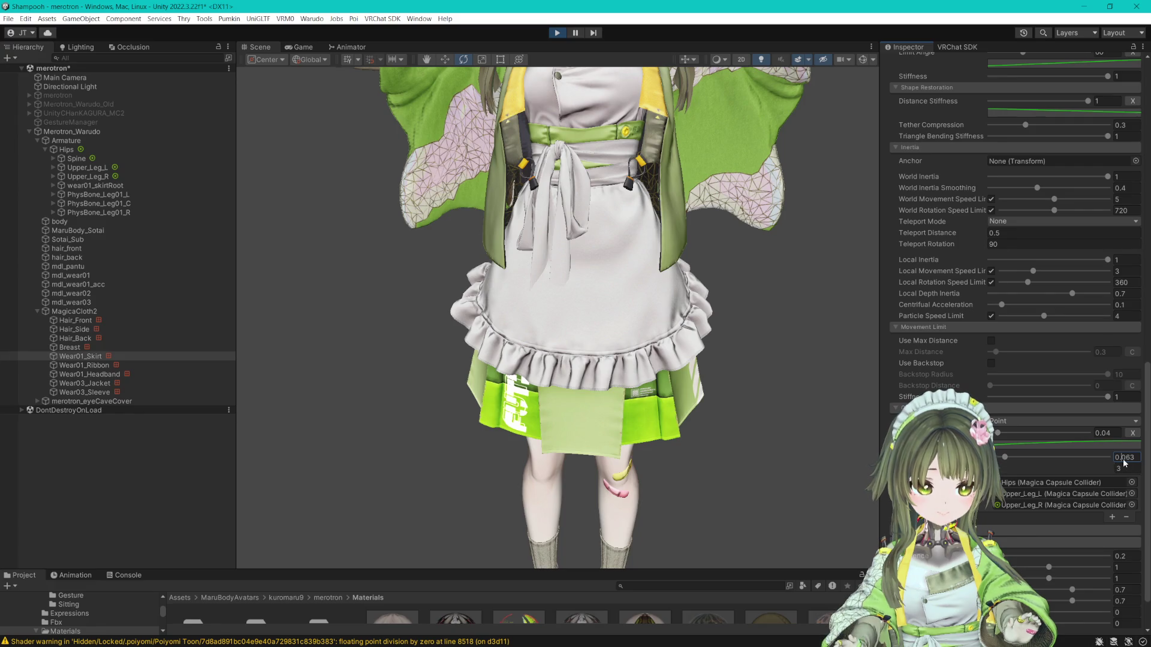
click(94, 185)
click(88, 176)
ctrl+click(87, 168)
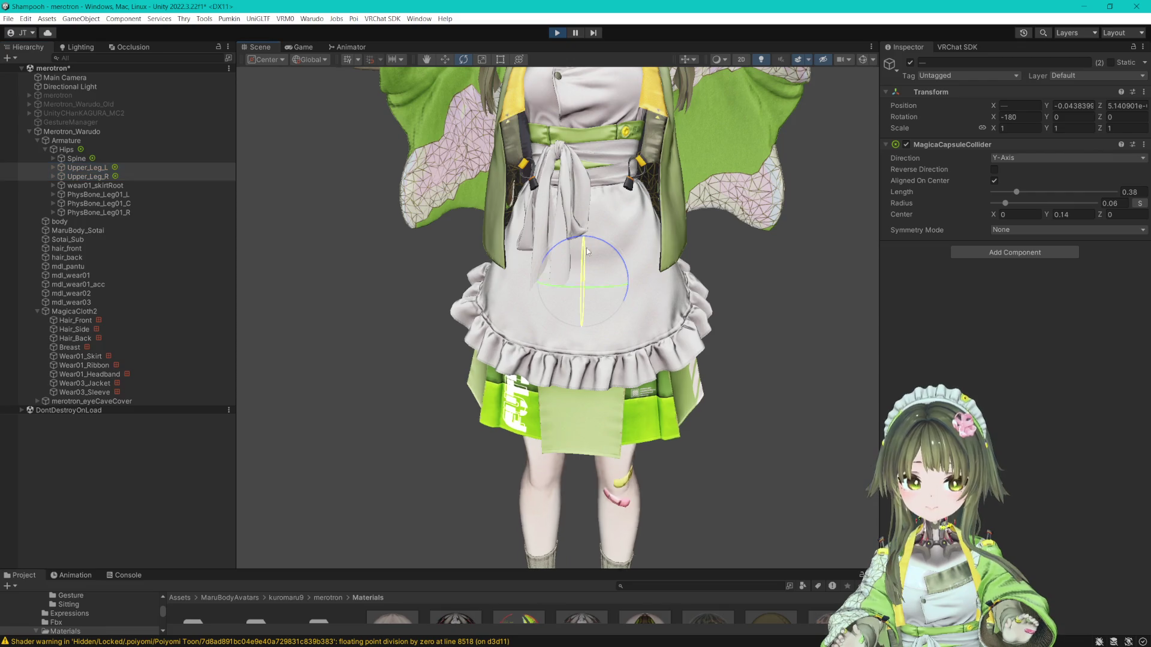
drag(763, 223, 443, 196)
key(ctrl+z)
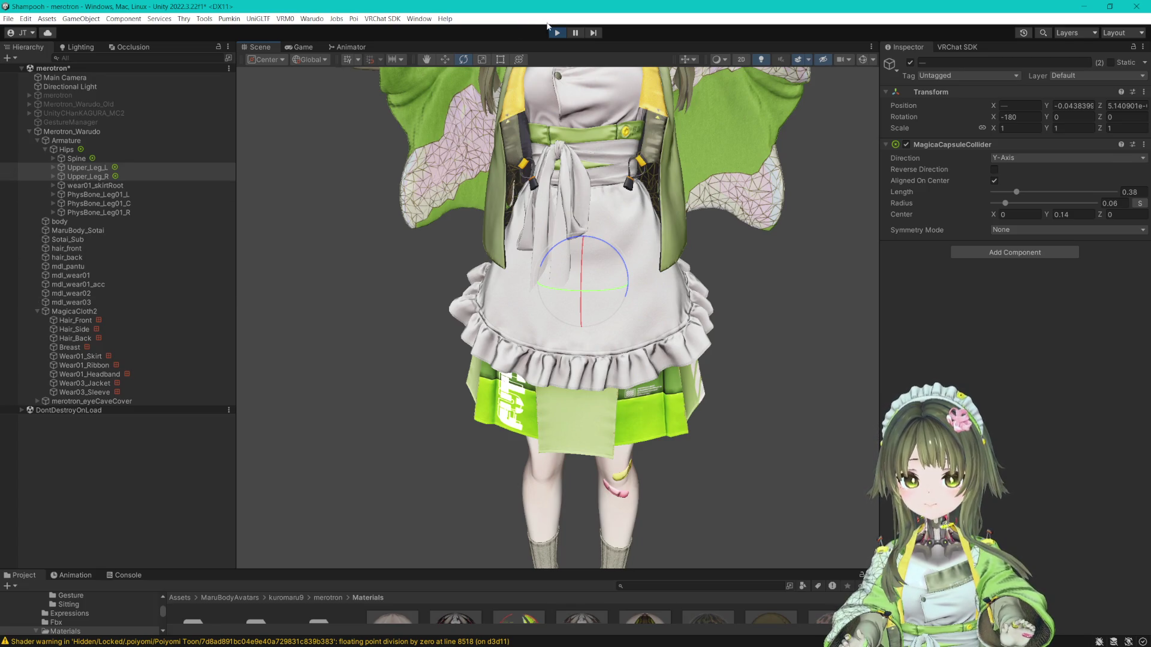
- Stop play mode, enter 0.05 in Wear01_Skirt's Collider Collision friction field, and save the scene
key(ctrl+p)
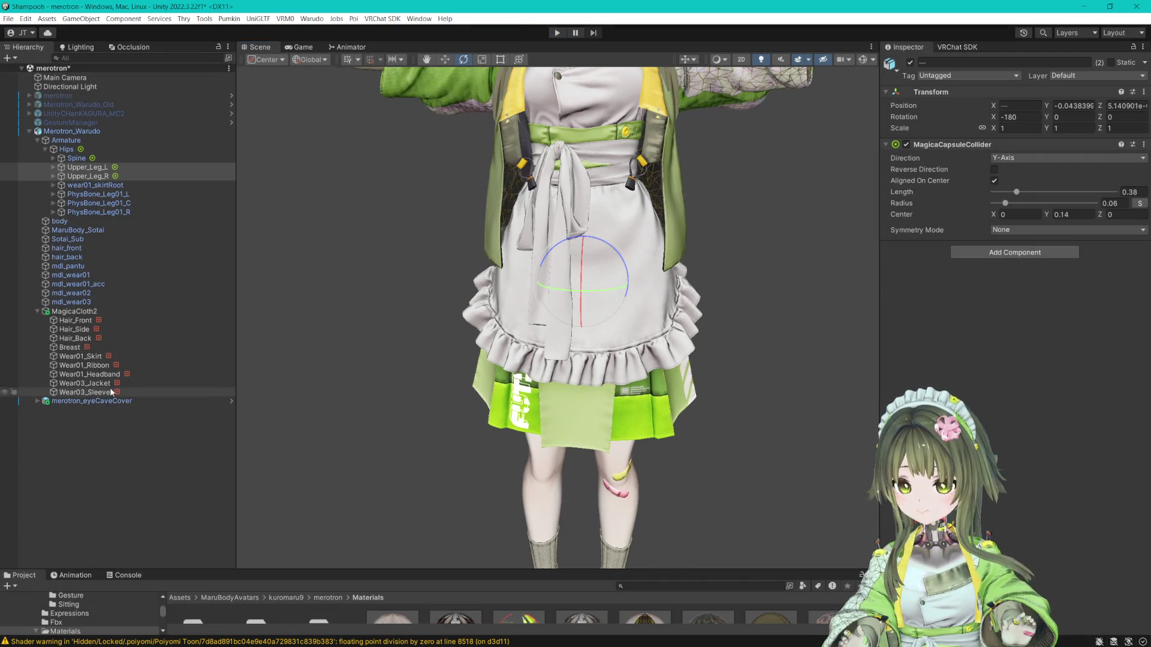
click(81, 356)
scroll(1013, 300, down, 10)
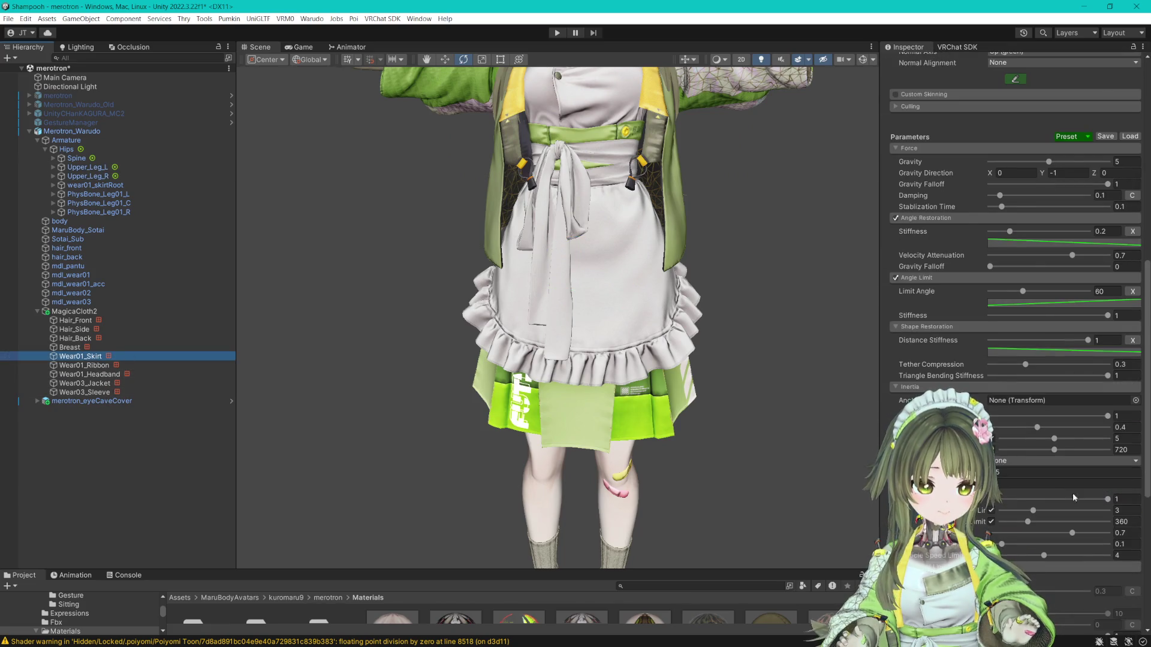
scroll(1077, 504, down, 10)
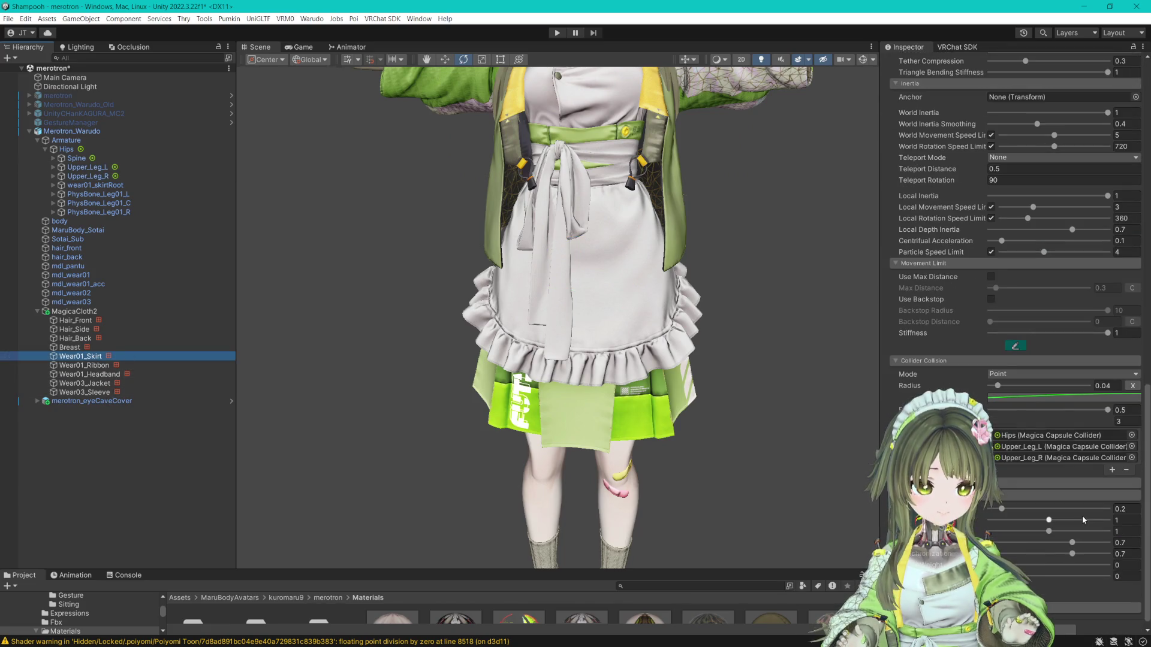
click(1130, 411)
text(0.1)
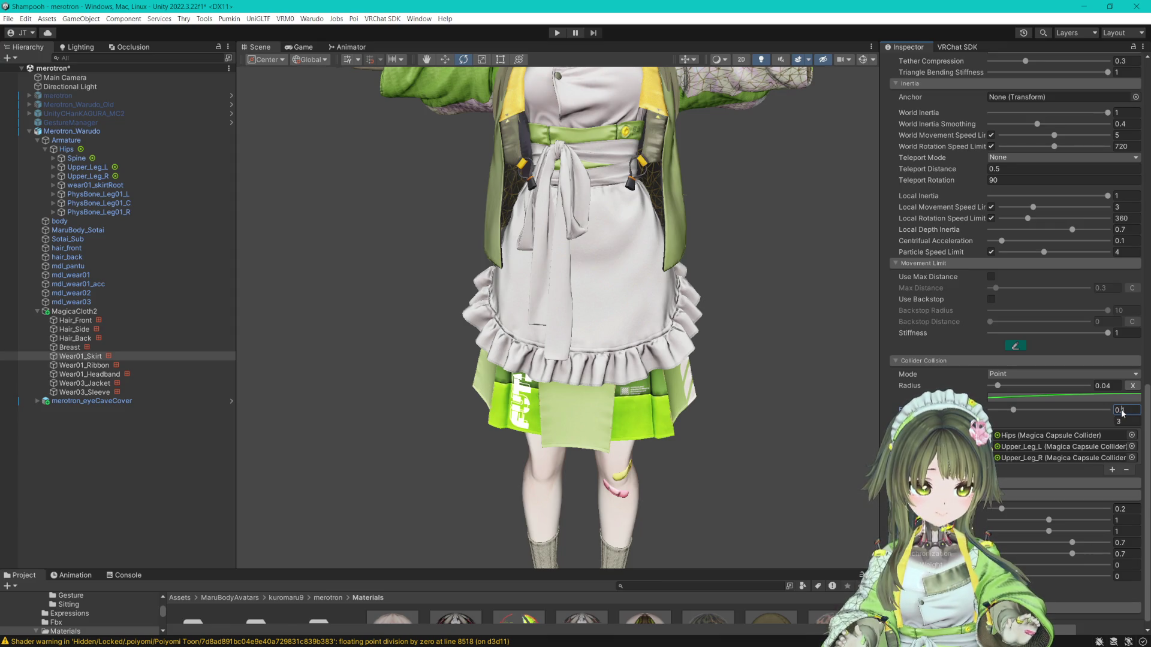
key(BackSpace)
text(05)
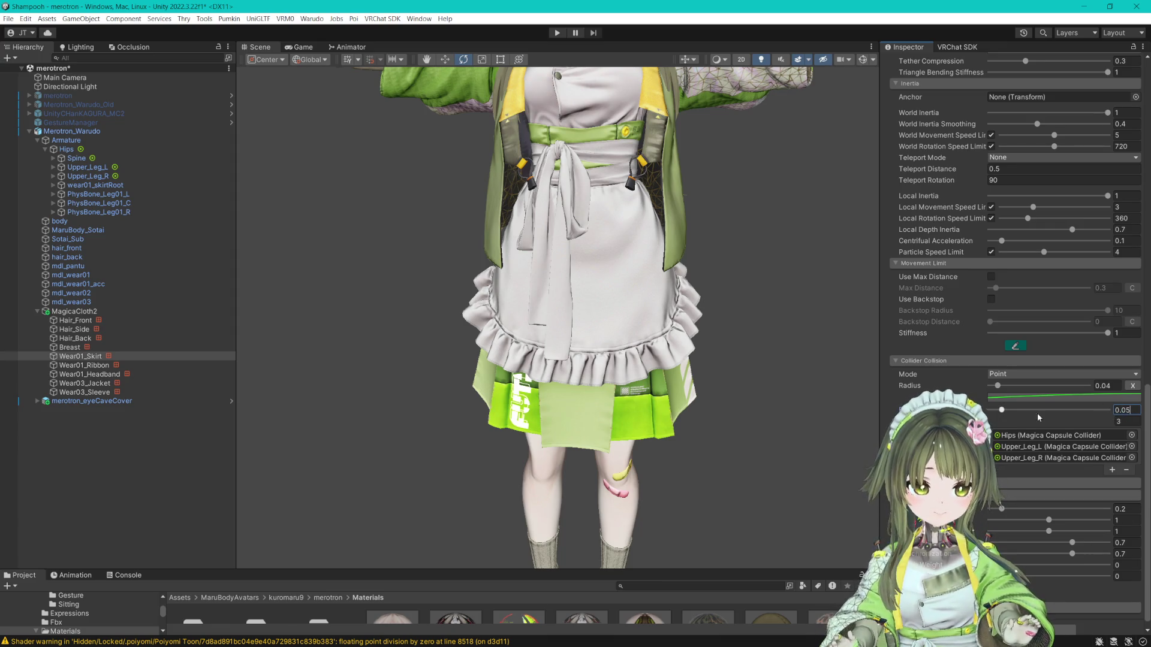
click(95, 469)
key(ctrl+s)
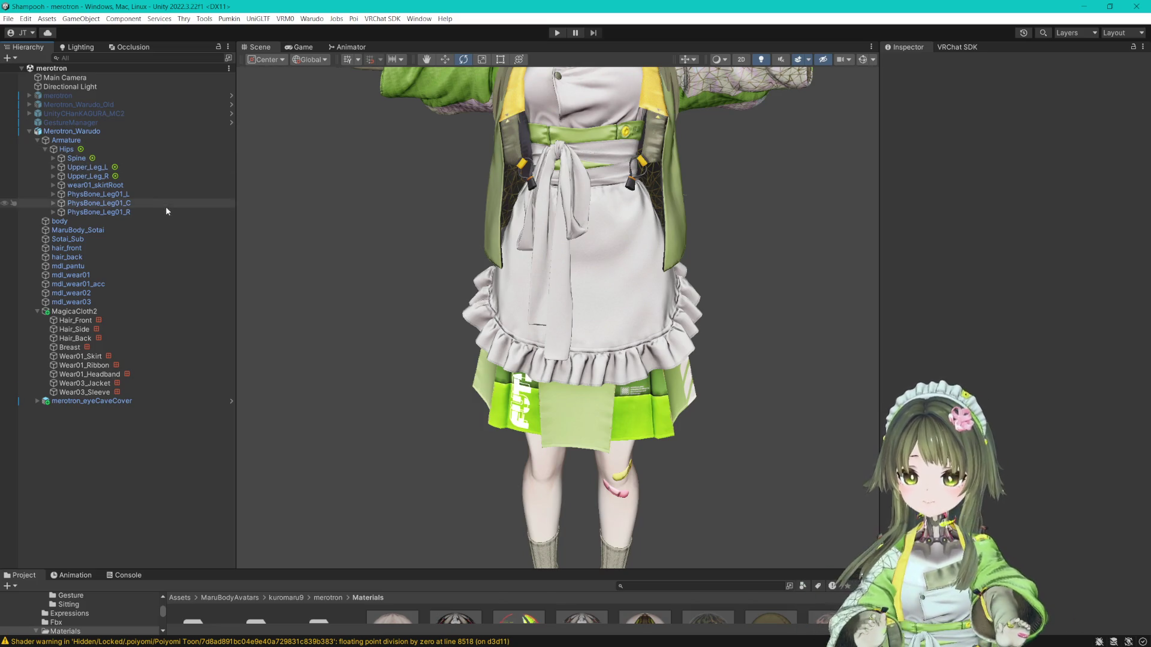
- Select Merotron_Warudo and collapse its Armature to show Pumkin's Warudo Exporter settings
click(84, 131)
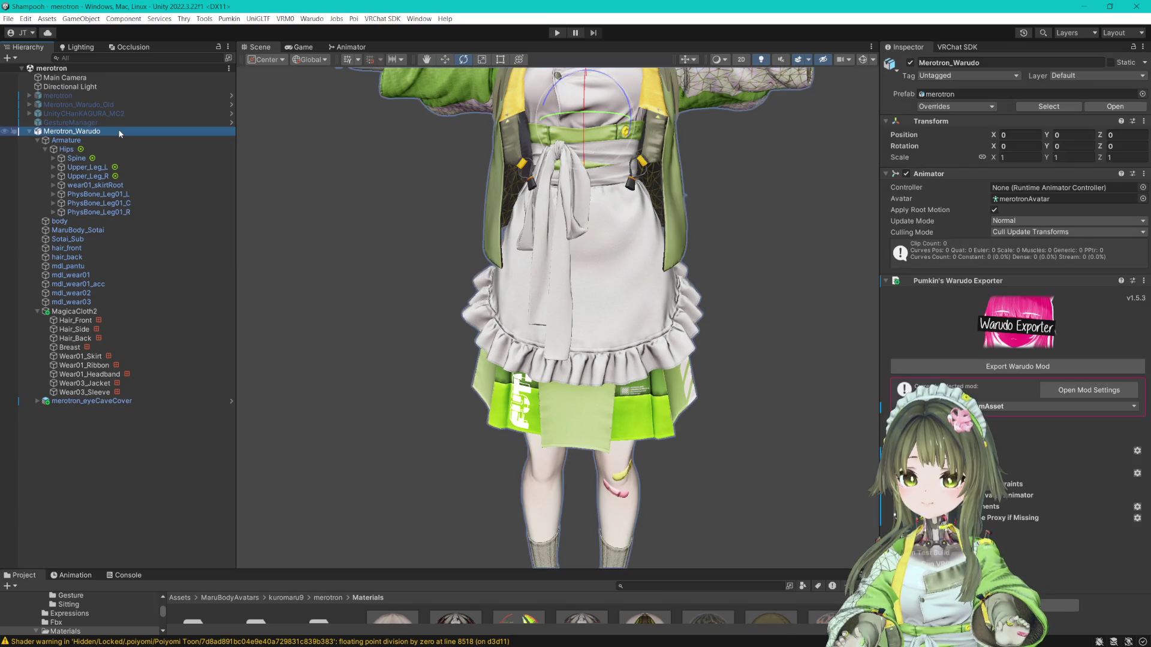
click(37, 140)
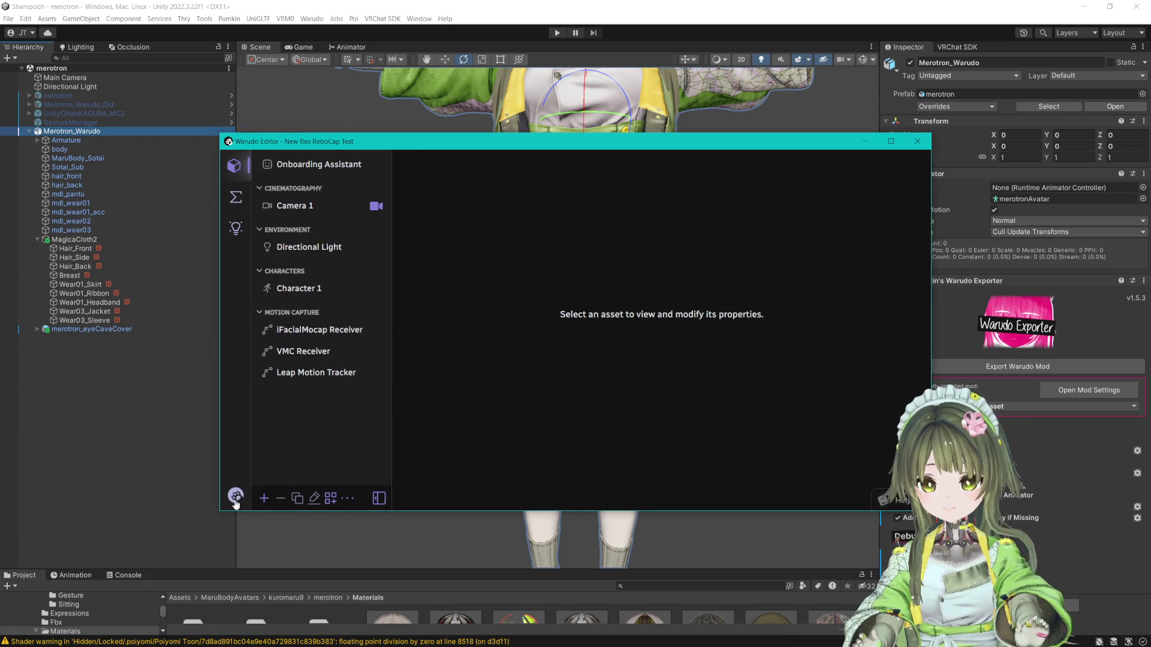
click(236, 498)
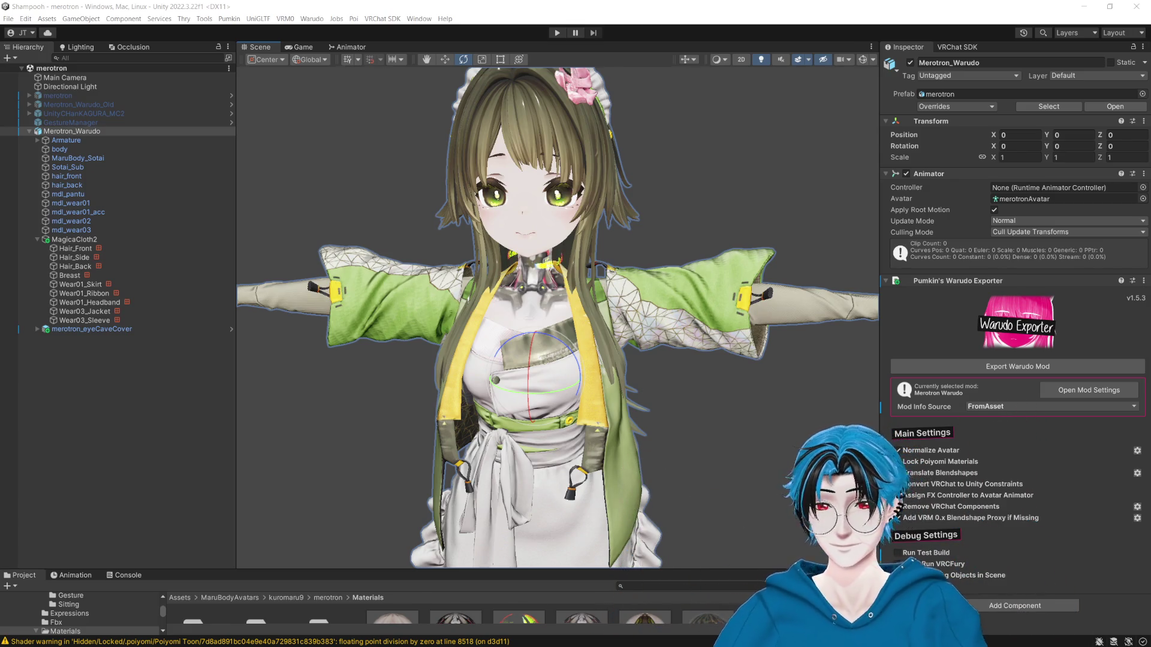
click(678, 18)
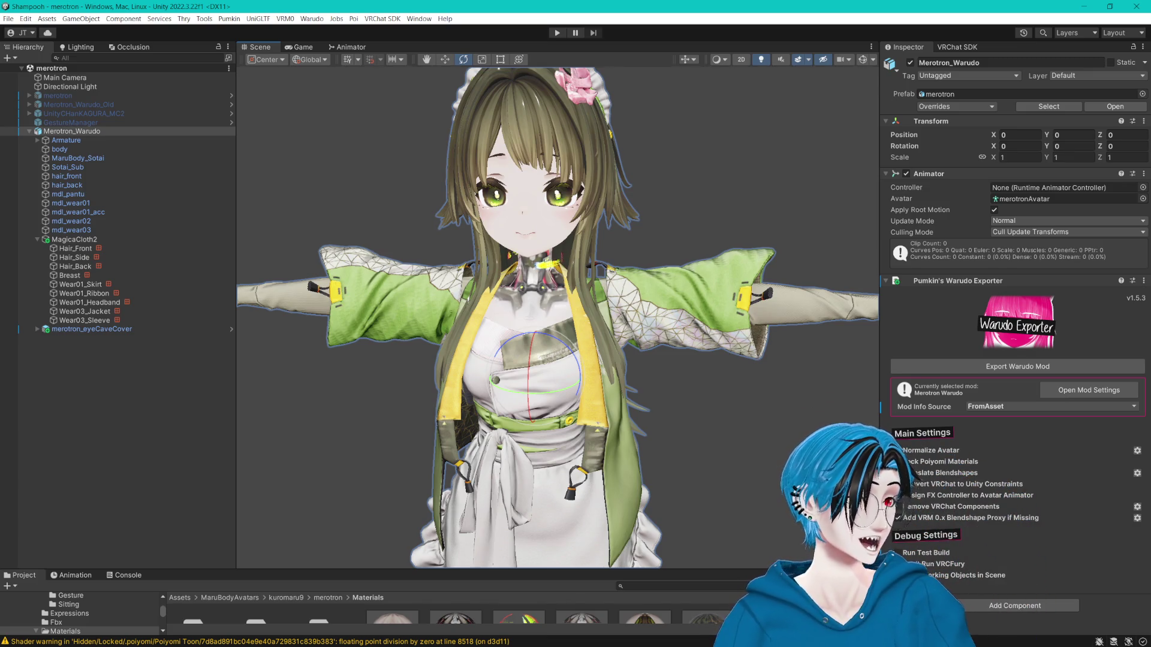
key(alt+Tab)
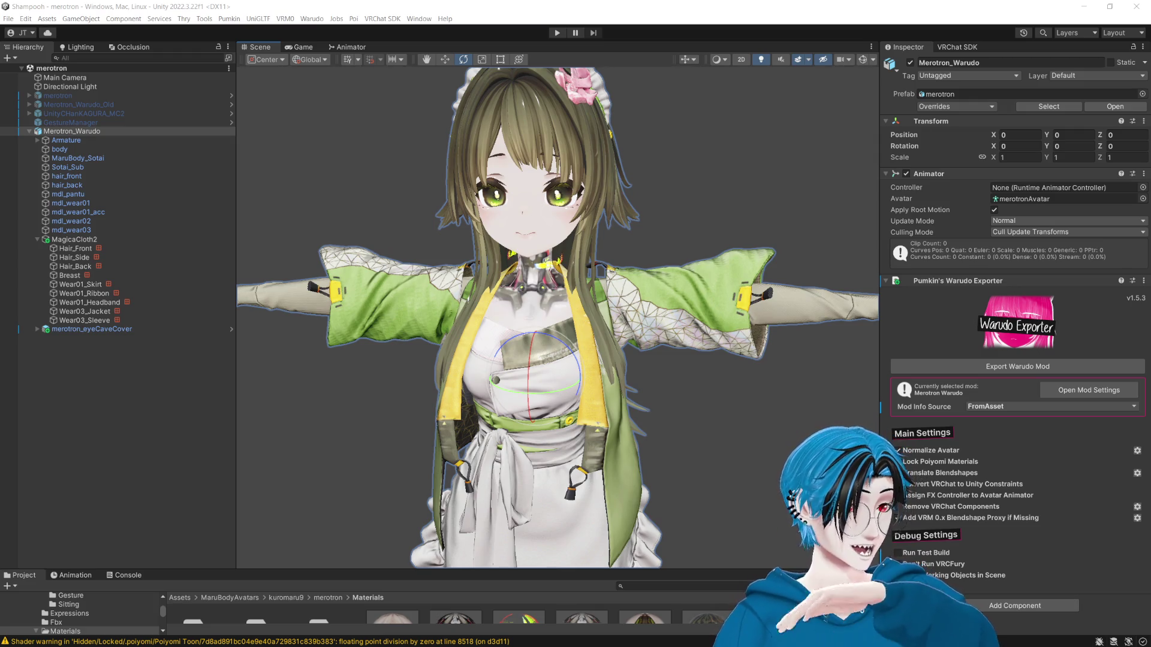